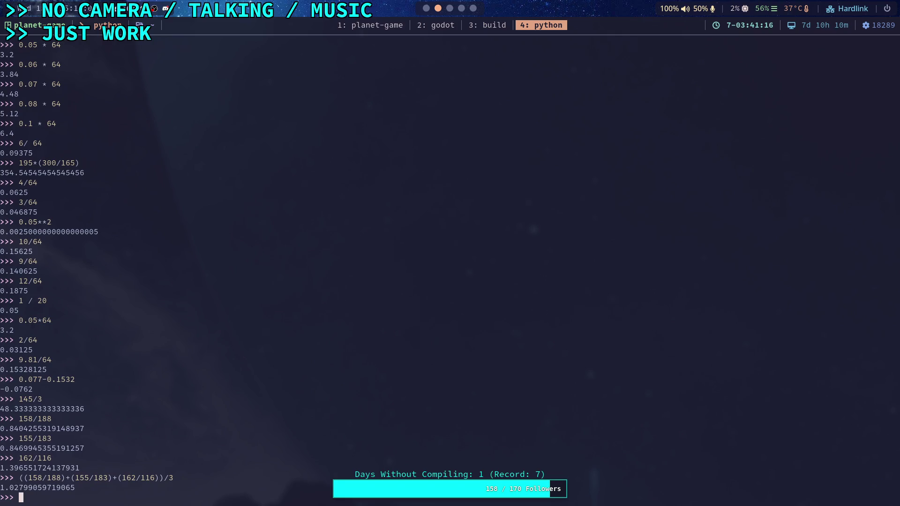
Step: Switch to the Desmos workspace and delete the max and min expressions
key("super+5")
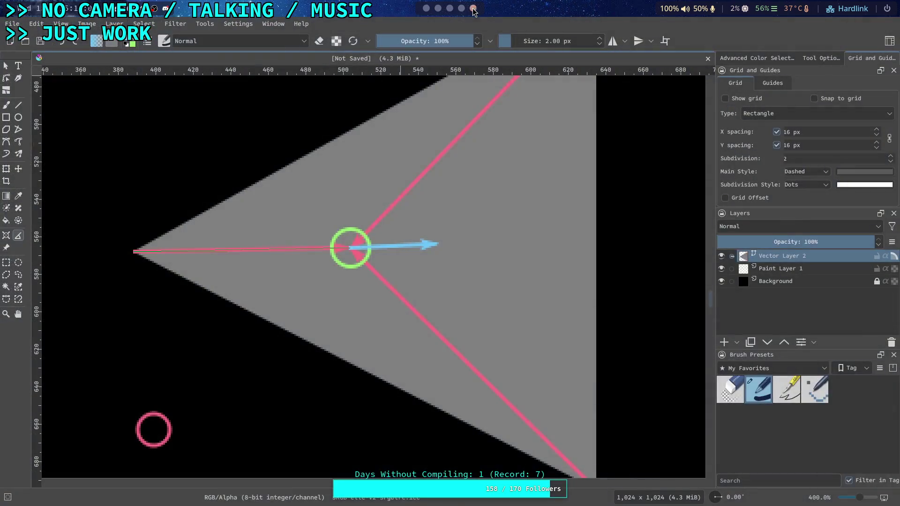
key("super+4")
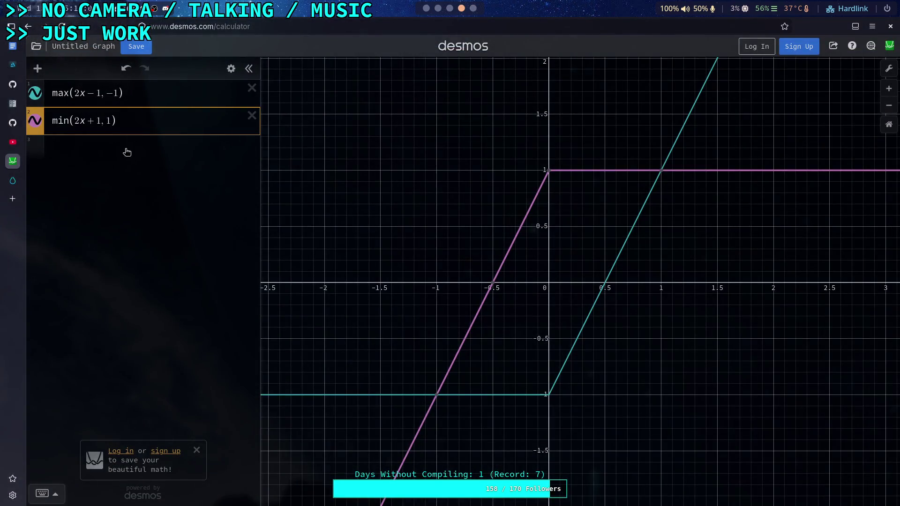
left_click(251, 115)
left_click(251, 88)
left_click(172, 113)
left_click(187, 97)
Step: Pan the blank graph so the origin shifts down-left, ready to edit the first row
right_click(506, 297)
left_click(498, 242)
mouse_move(547, 237)
left_mouse_down()
mouse_move(470, 308)
mouse_move(489, 293)
left_mouse_up()
left_click(86, 94)
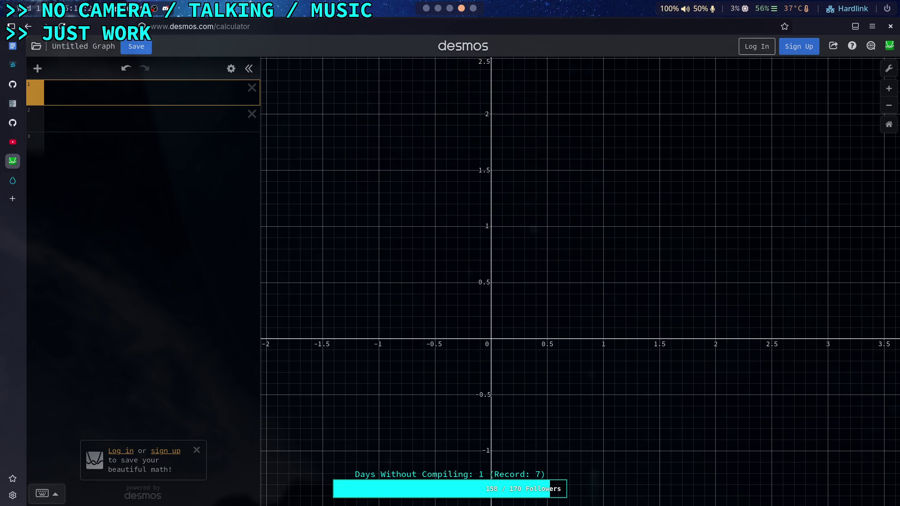
Step: Enter A=(-1,0.2), B=(1,1.1) and C=(0.8,-0.9) in rows 1–3, then add an empty row
type("A =")
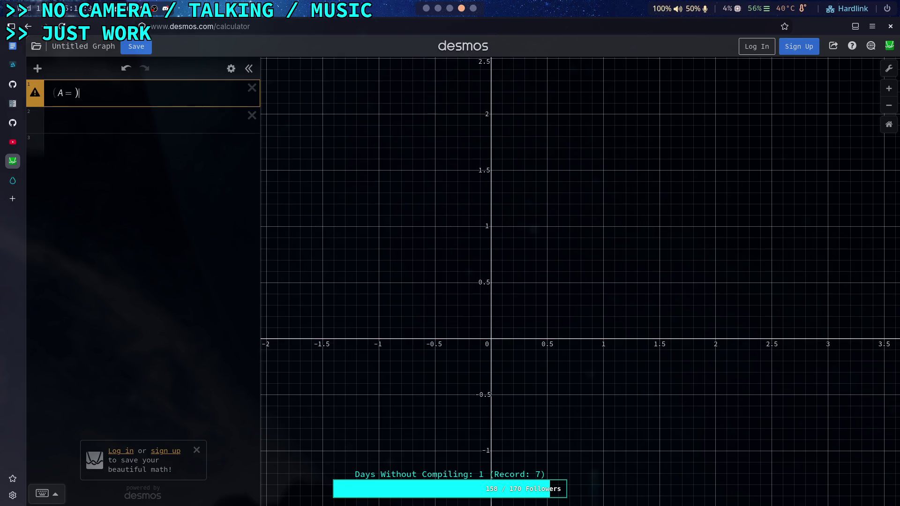
type("(")
type("-1,")
type("0.")
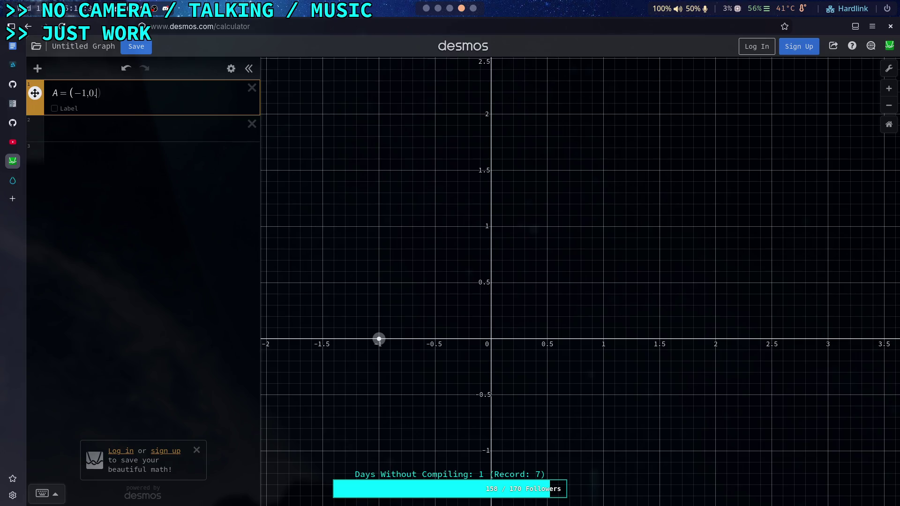
type("2)")
left_click(133, 141)
type("B")
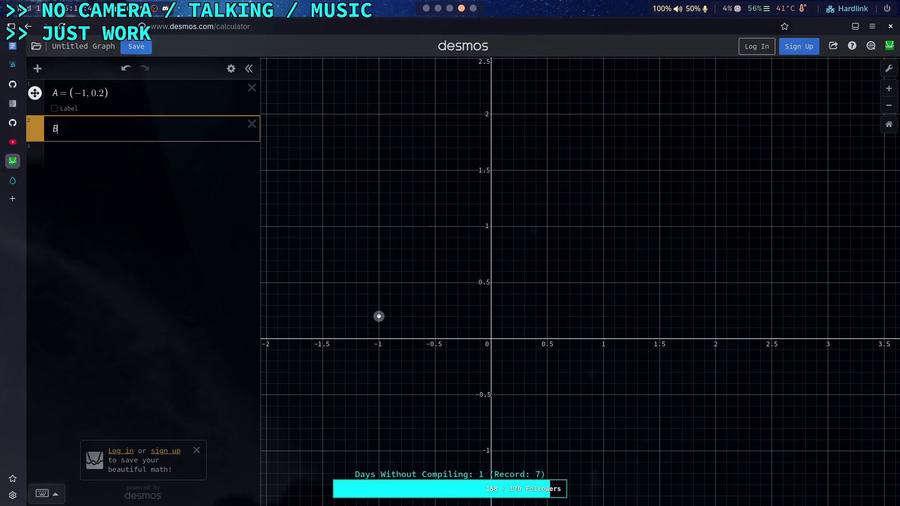
type("=(")
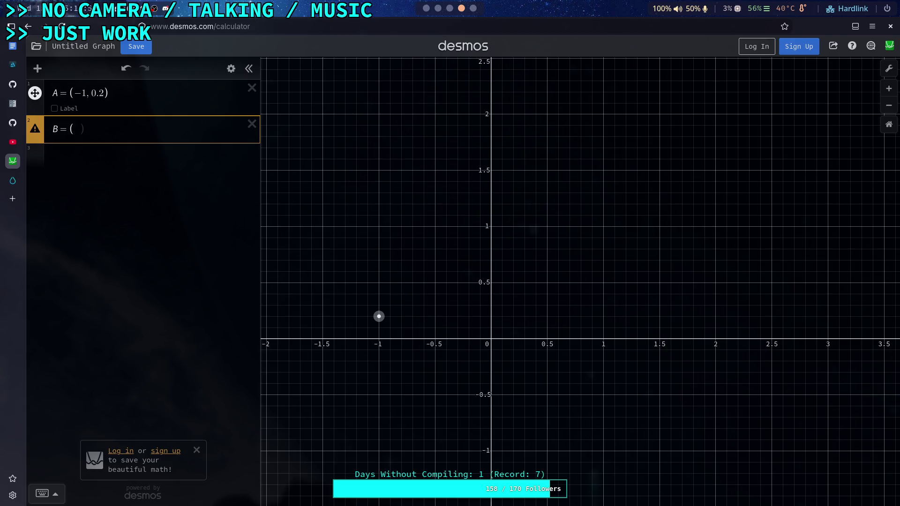
type("1, ")
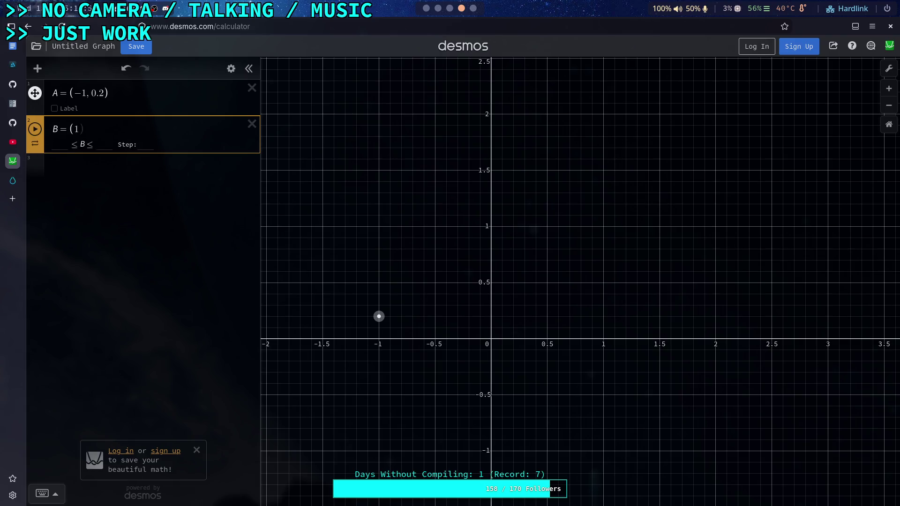
type("1")
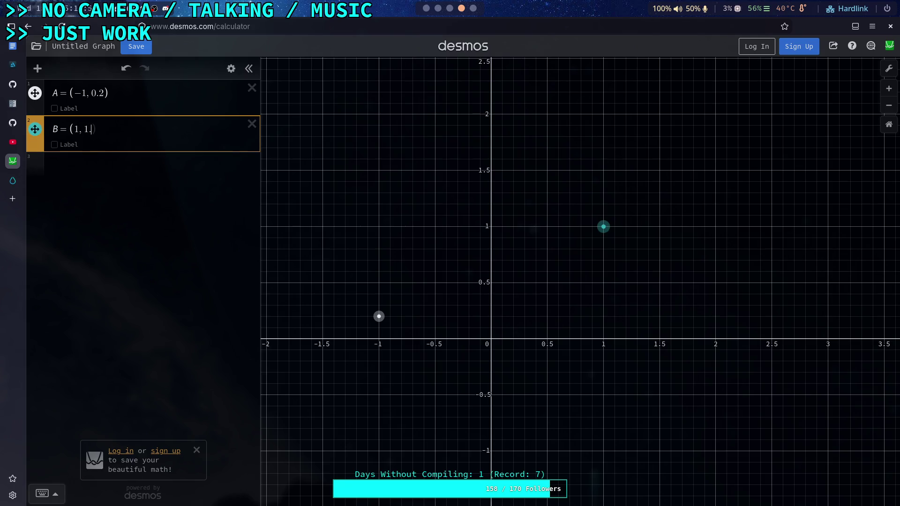
type(".1")
key("Right")
left_click(87, 166)
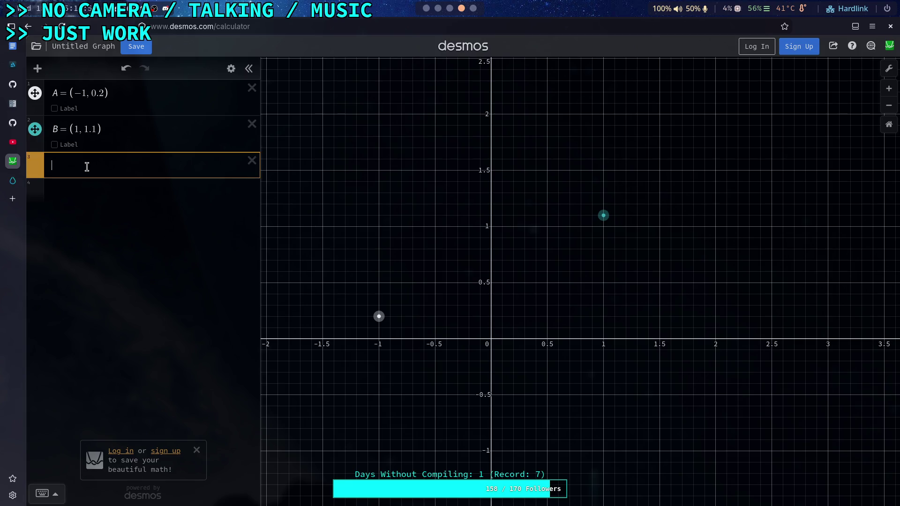
type("R")
key("BackSpace")
type("C")
type("(")
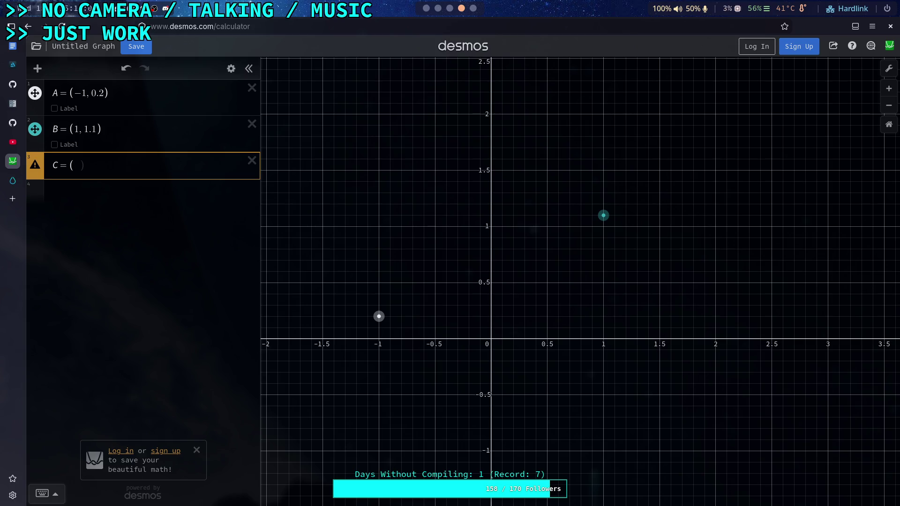
type("0.8,")
type("-0.9")
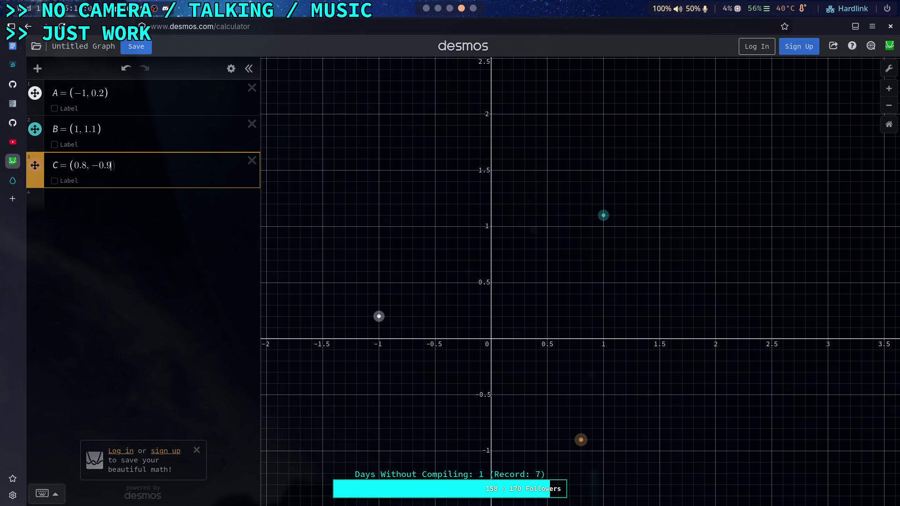
left_click(133, 213)
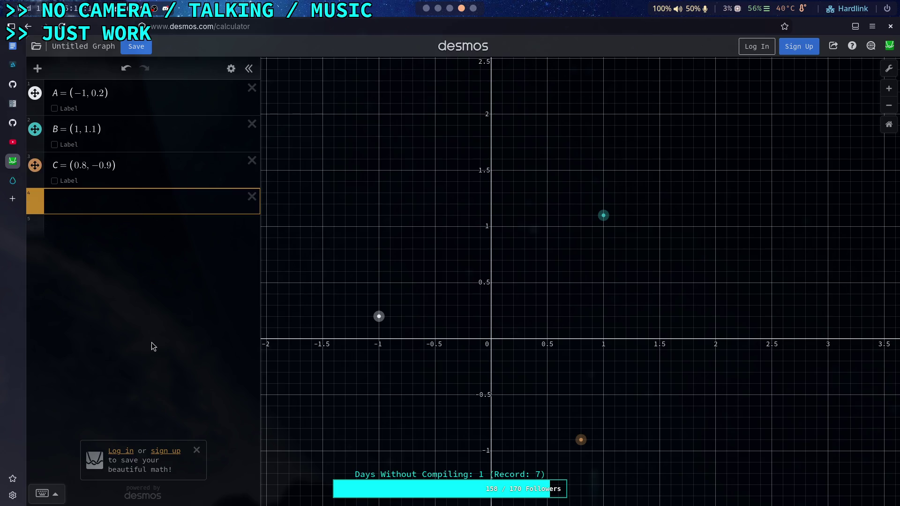
left_click(67, 223)
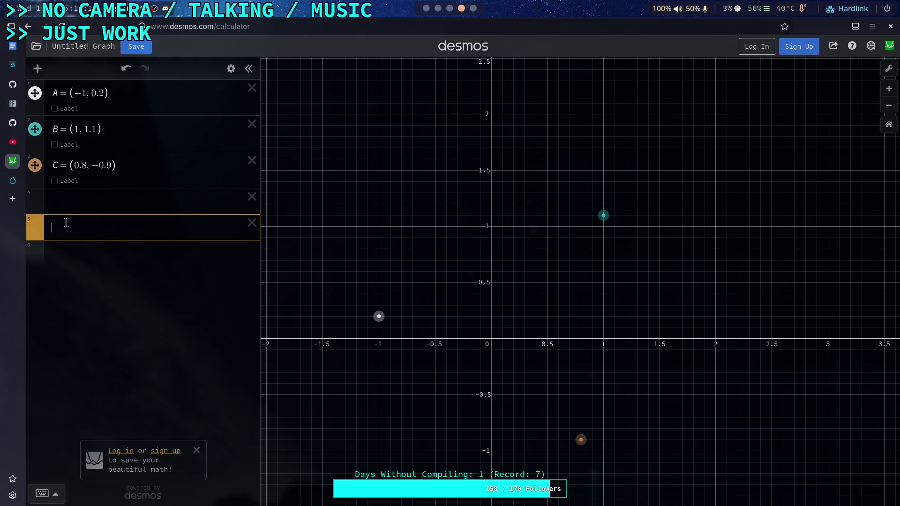
Step: Add a folder titled Triangle below the points
left_click(37, 69)
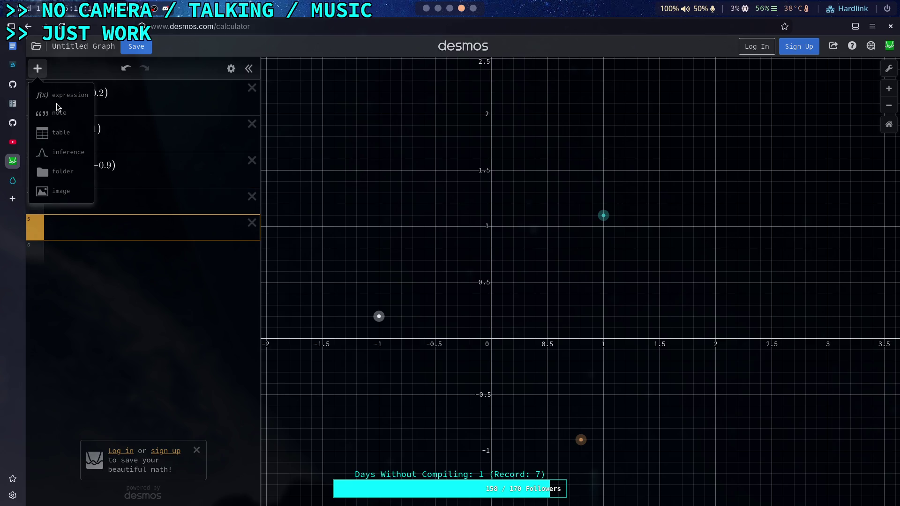
left_click(69, 170)
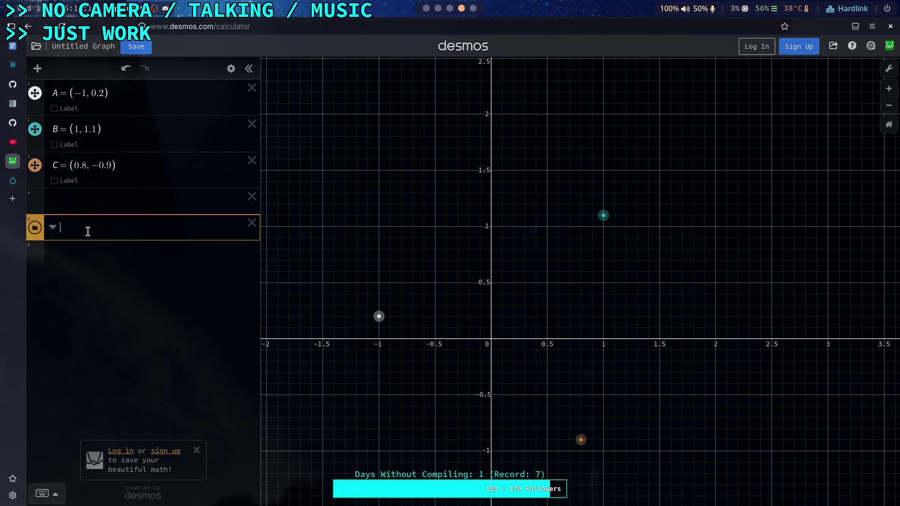
type("Tra")
key("BackSpace")
type("iangle")
key("Return")
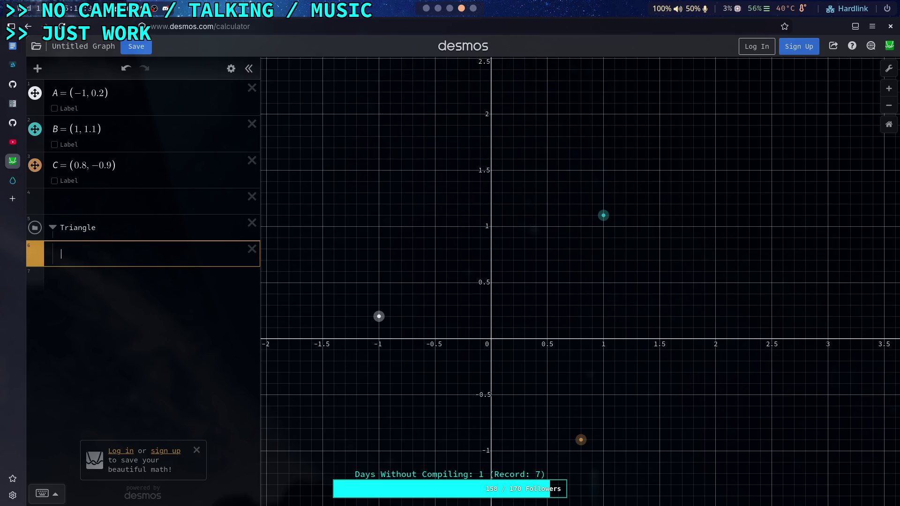
Step: Try the A->B assignment, then undo it so A returns to (−1, 0.2)
type("AB→")
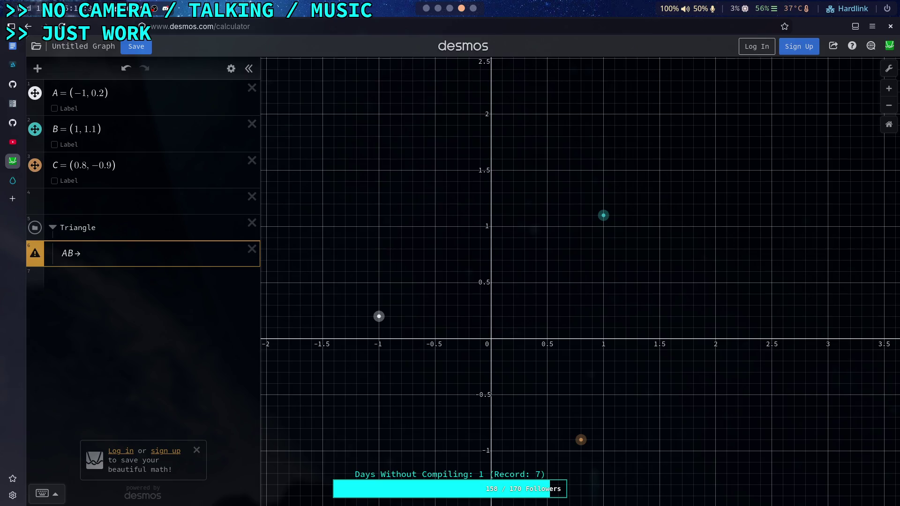
key("BackSpace")
key("BackSpace")
type("->B")
left_click(36, 255)
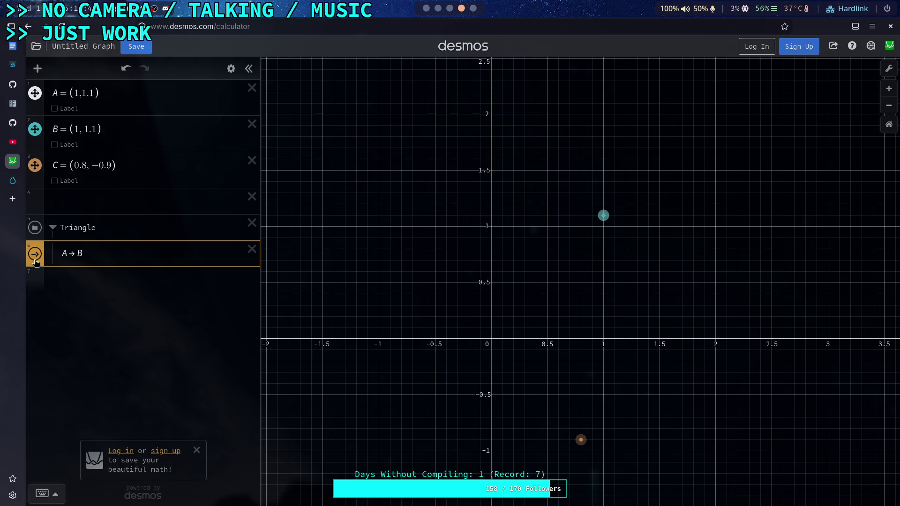
left_click(111, 256)
key("BackSpace")
key("BackSpace")
key("ctrl+z")
key("ctrl+y")
key("ctrl+y")
key("ctrl+y")
key("ctrl+y")
key("BackSpace")
key("BackSpace")
key("BackSpace")
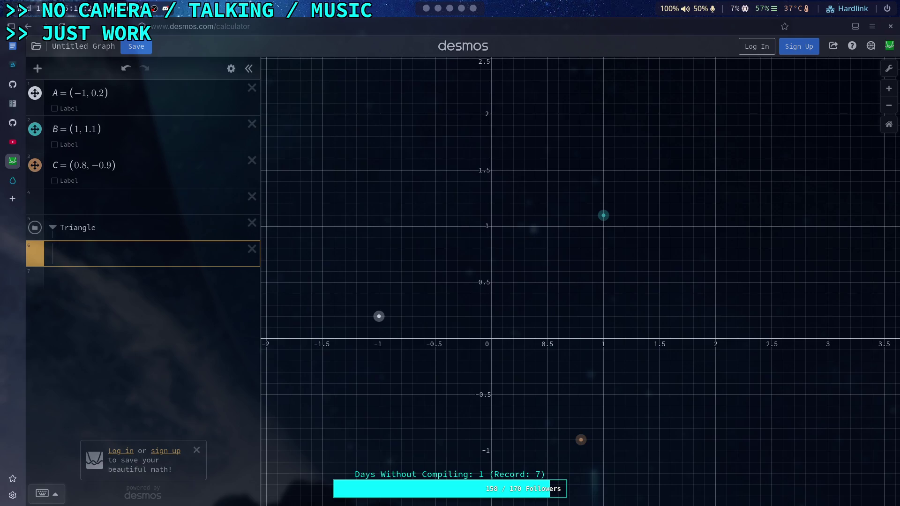
Step: Enter vector((0,0),(1,0)) in the Triangle folder, which still shows an error
type("vec")
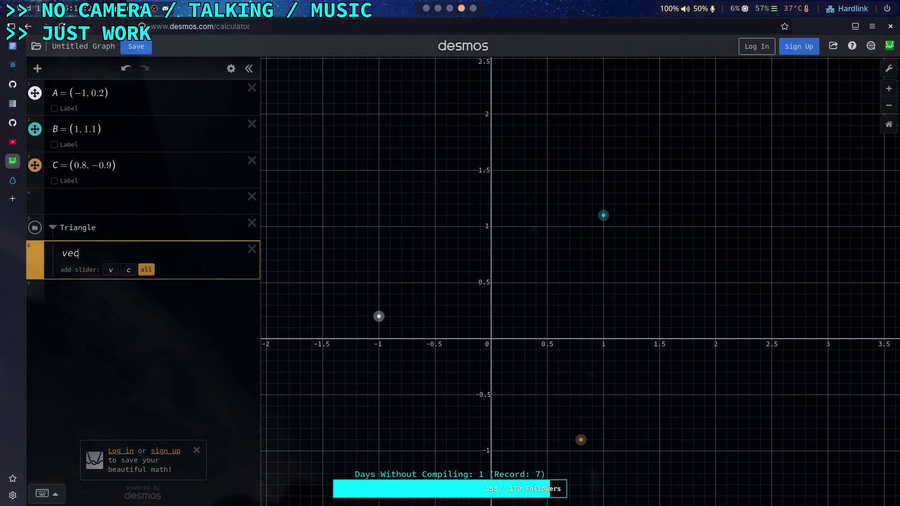
type("tor(A,B")
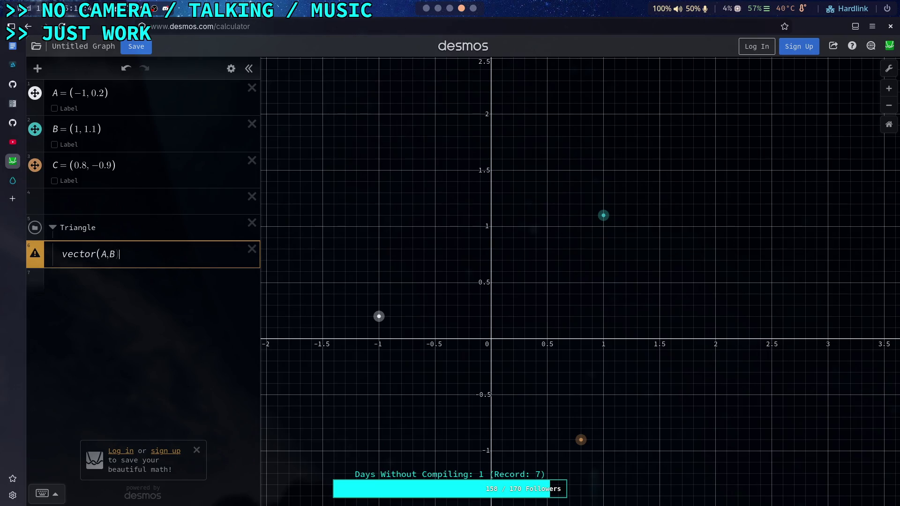
type("){")
key("BackSpace")
type("(")
key("Delete")
type("()")
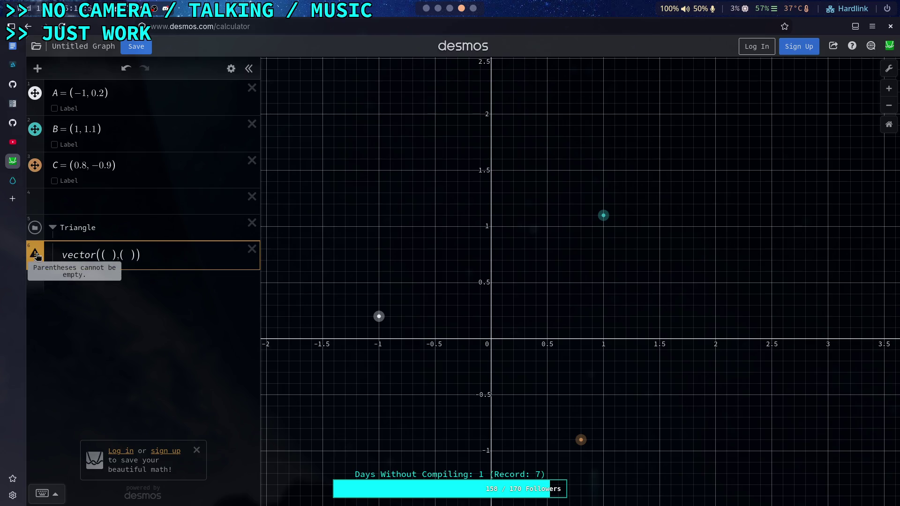
left_click(110, 254)
type("0,0),(")
type("1,0")
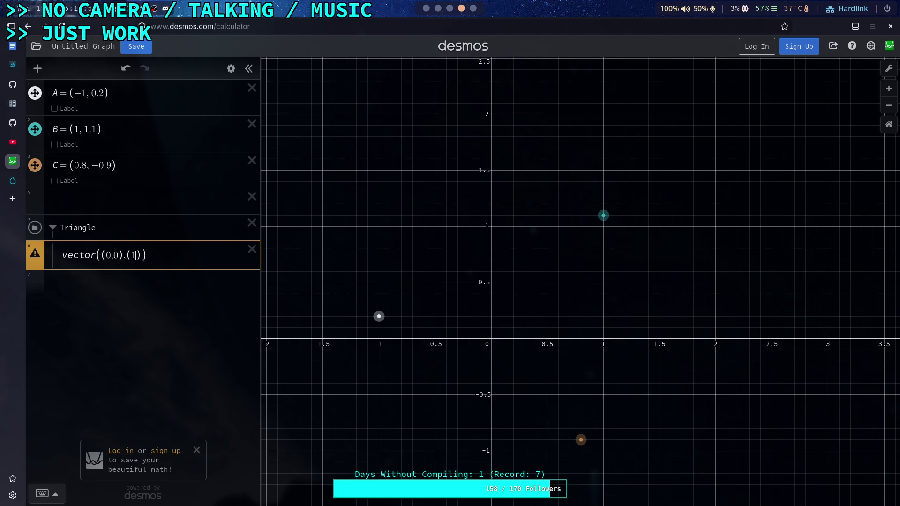
key("Return")
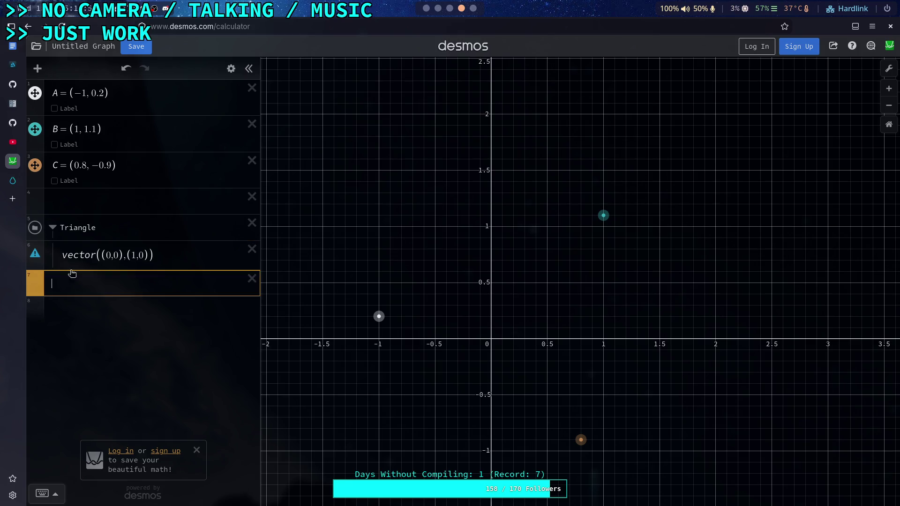
mouse_move(34, 255)
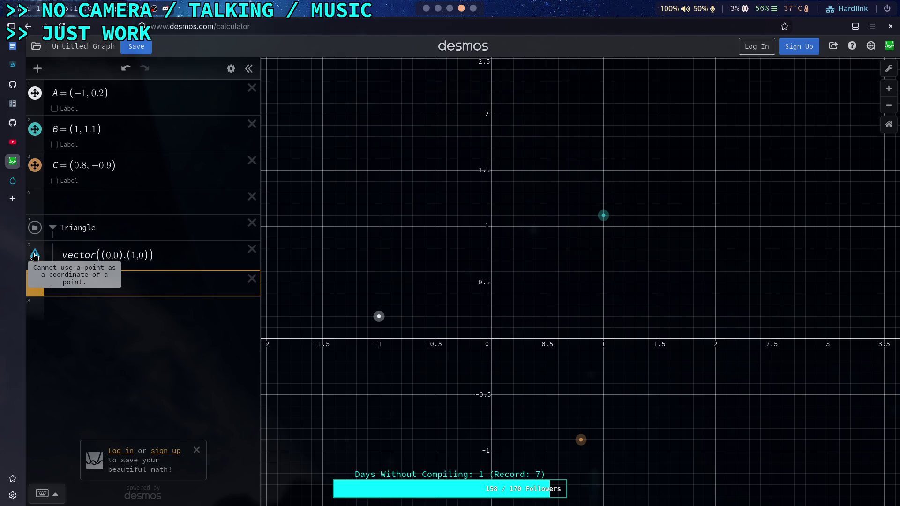
left_click(66, 255)
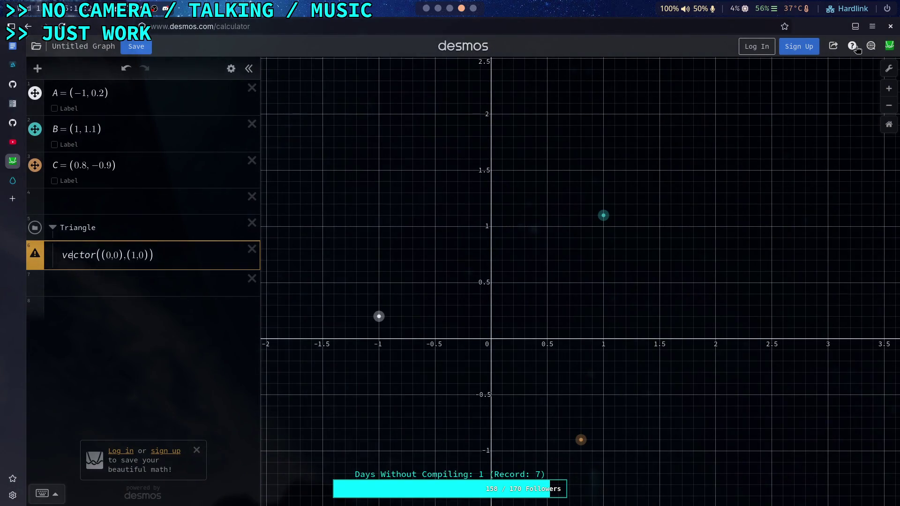
Step: Toggle More Options in graph settings, then switch to the Desmos Geometry Tool
left_click(889, 71)
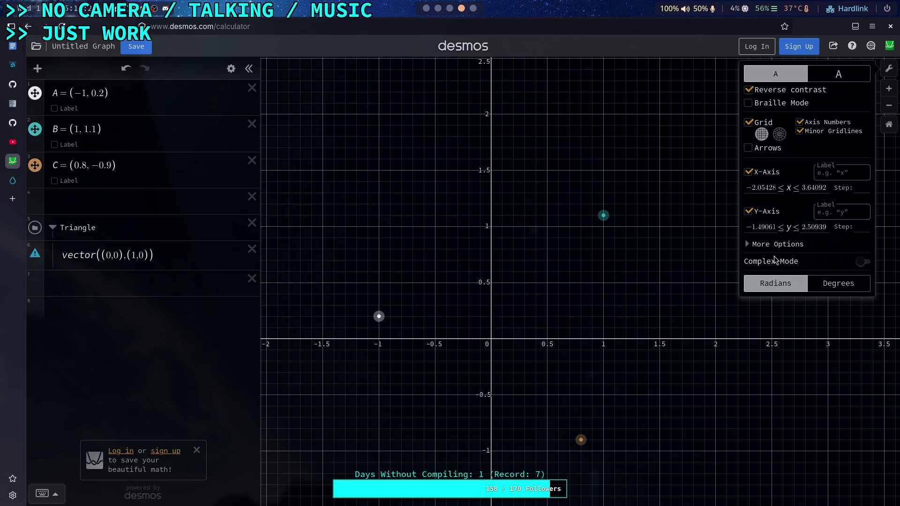
left_click(785, 247)
left_click(789, 248)
left_click(886, 50)
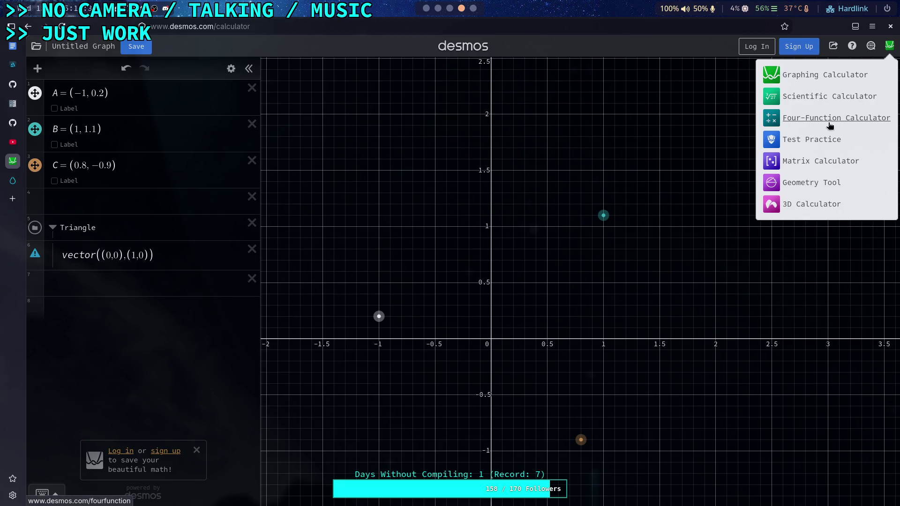
left_click(828, 186)
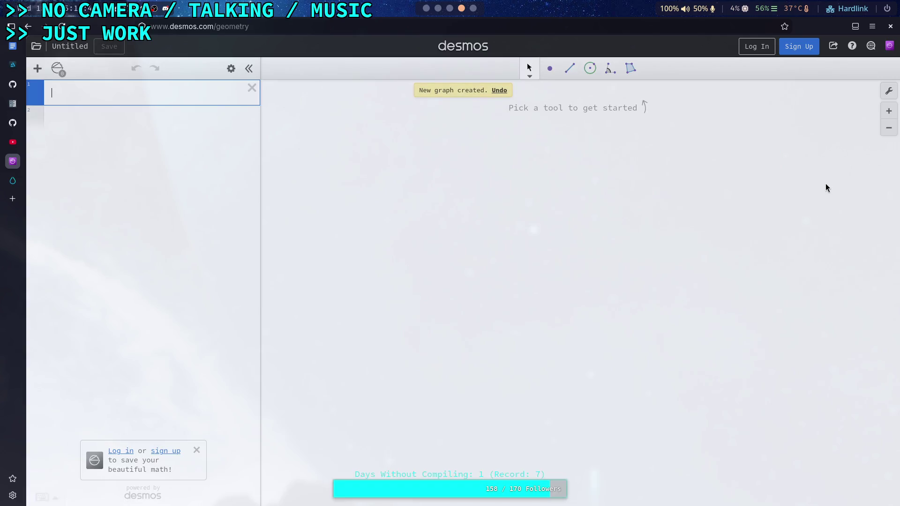
Step: Turn on Reverse contrast and start typing point A in the first row
left_click(887, 93)
left_click(775, 112)
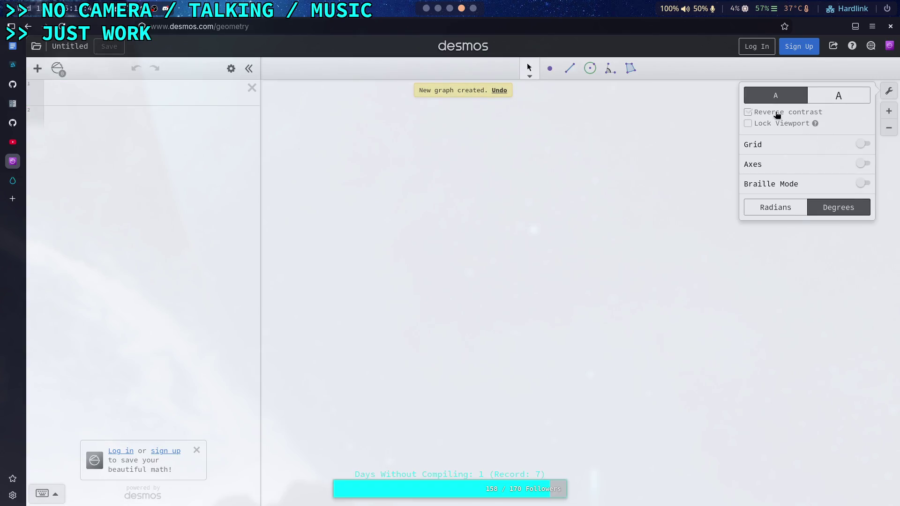
left_click(167, 104)
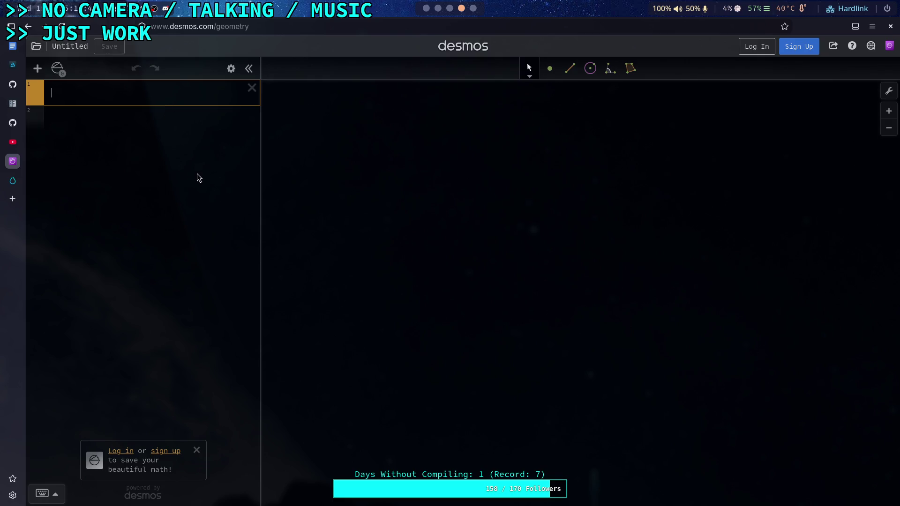
type("A")
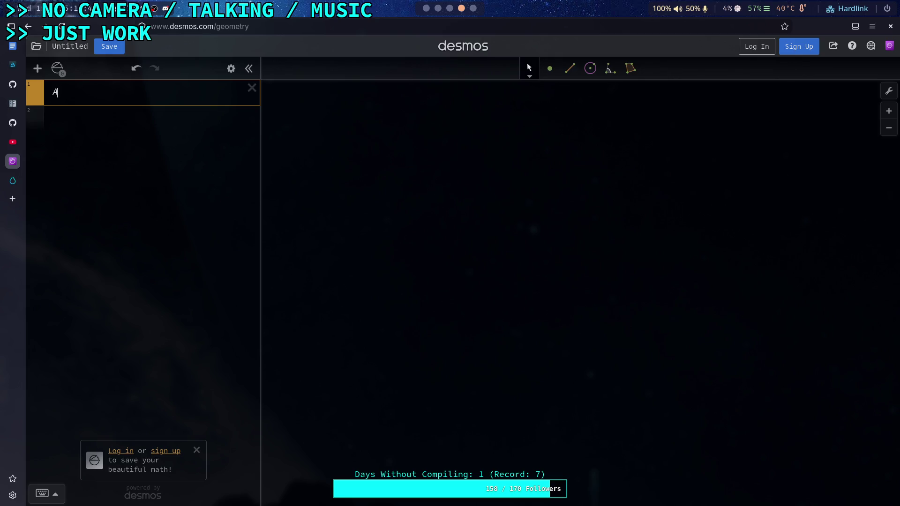
type("(")
type("-1,")
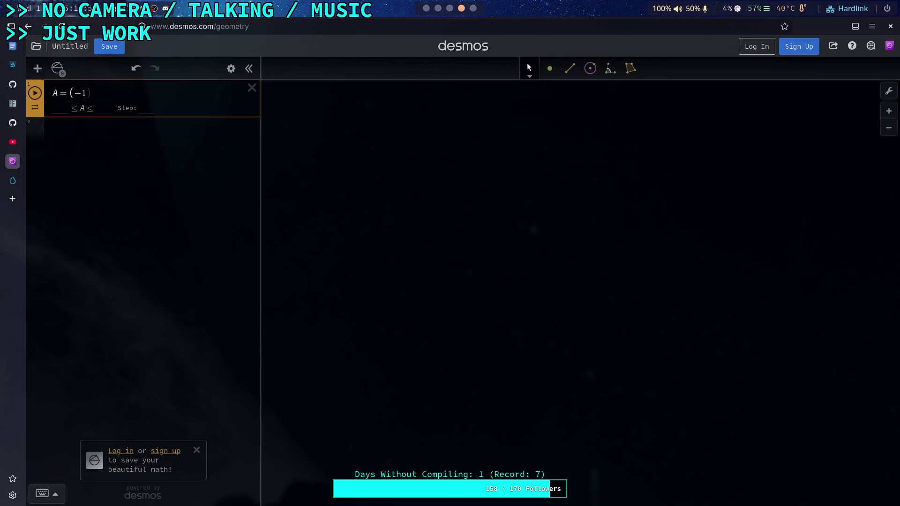
type("0.")
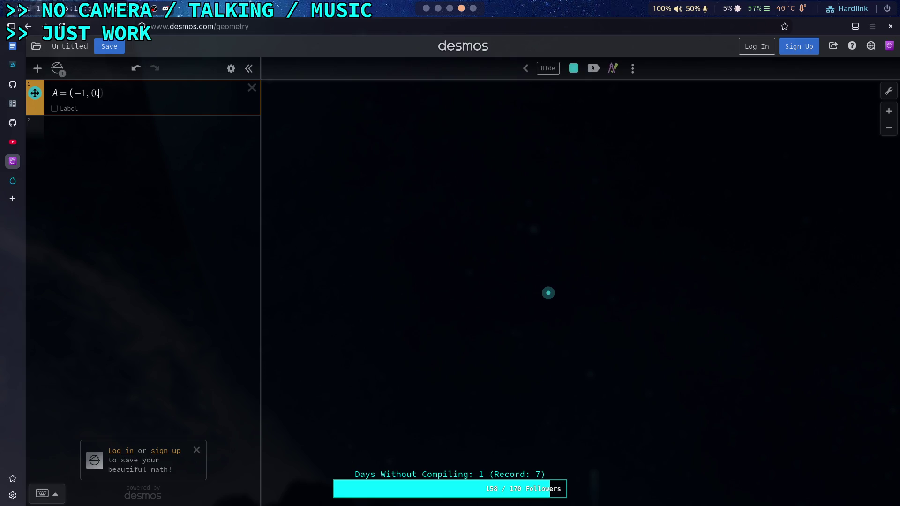
type("1")
Step: Complete A at (−1, 0.2), enter B (1, 1.1) and C (0.8, −0.9), and zoom in
key("BackSpace")
type("2")
key("Return")
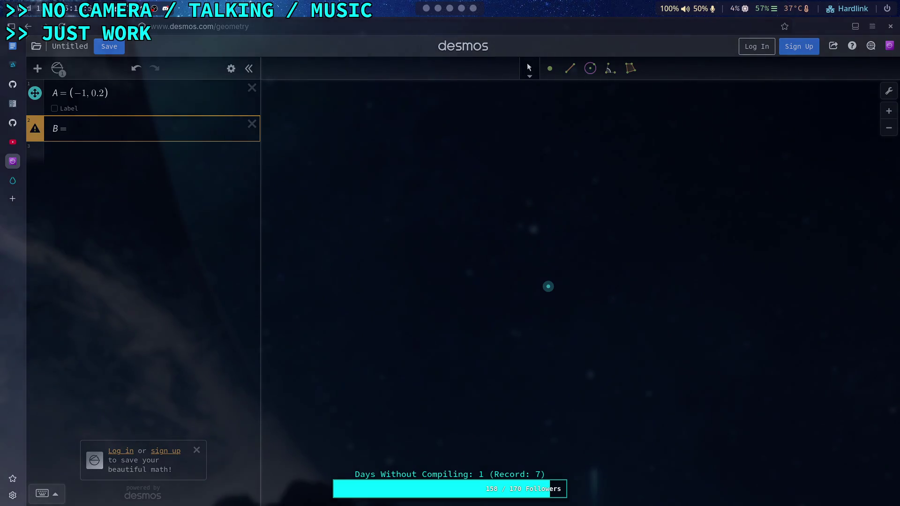
key("super+1")
key("super+4")
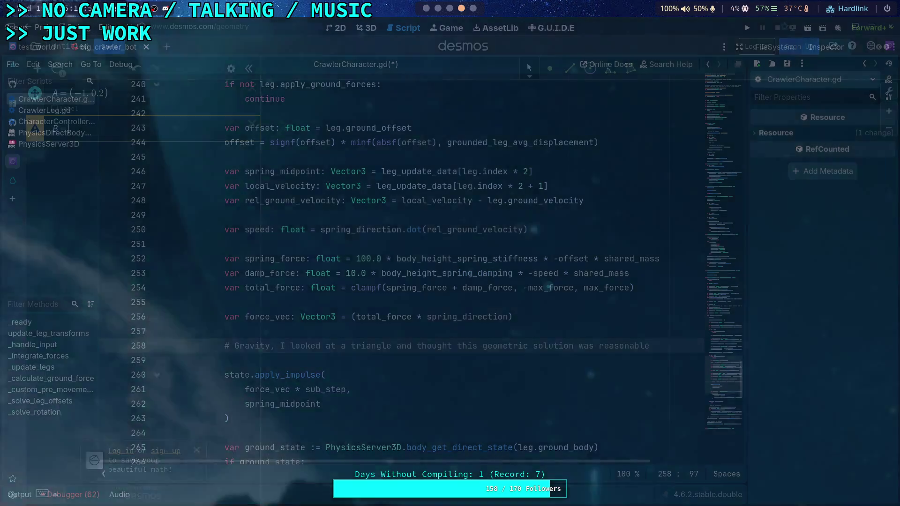
type("(")
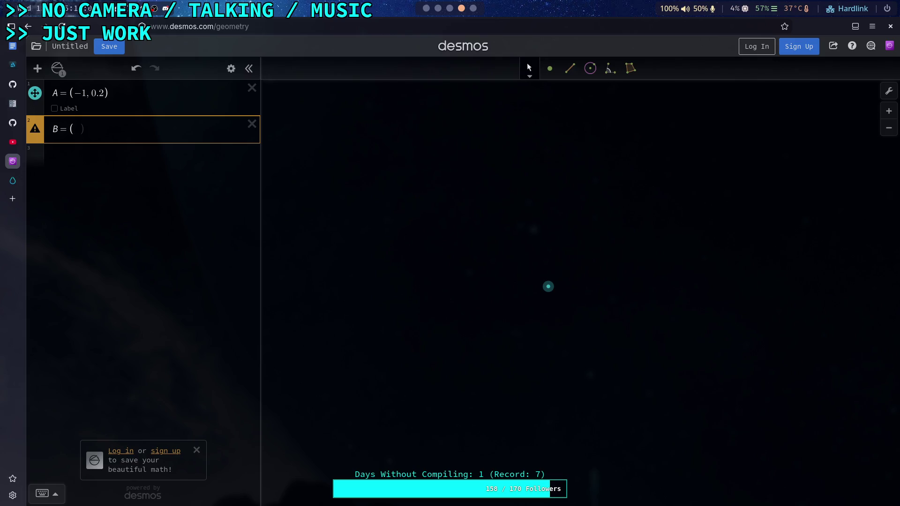
type("1.")
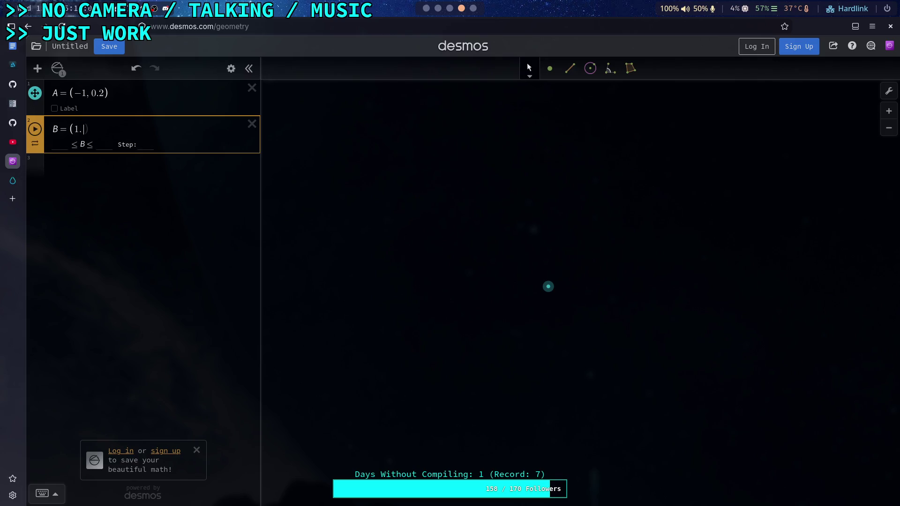
type(",1.1")
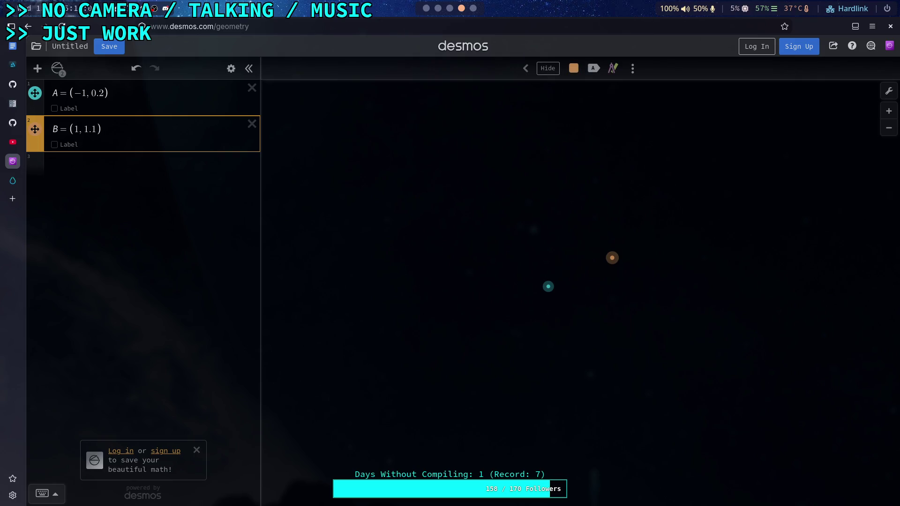
key("Return")
type("(")
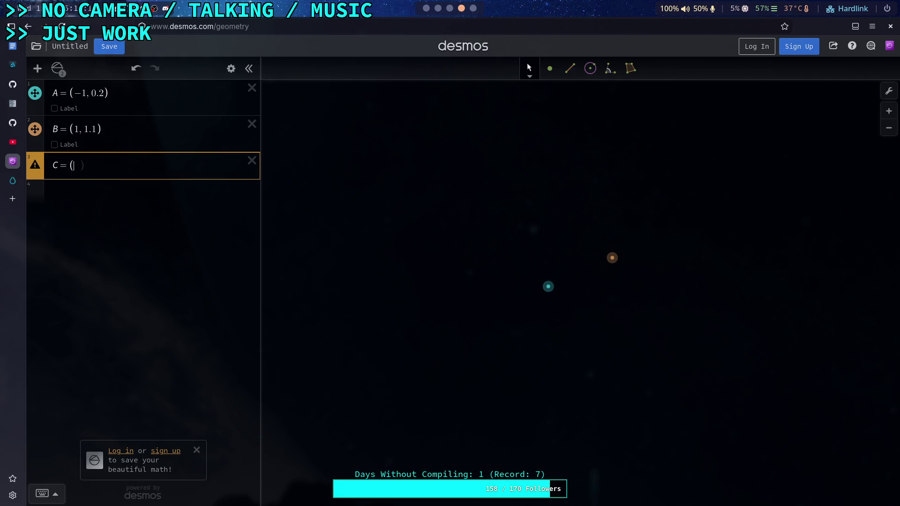
type("0.9")
type(",-0.")
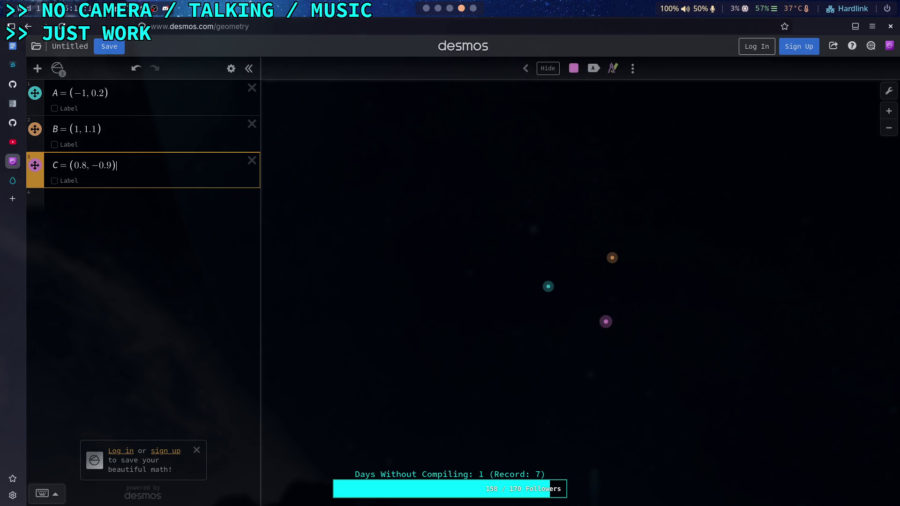
scroll(605, 295, "up", 5)
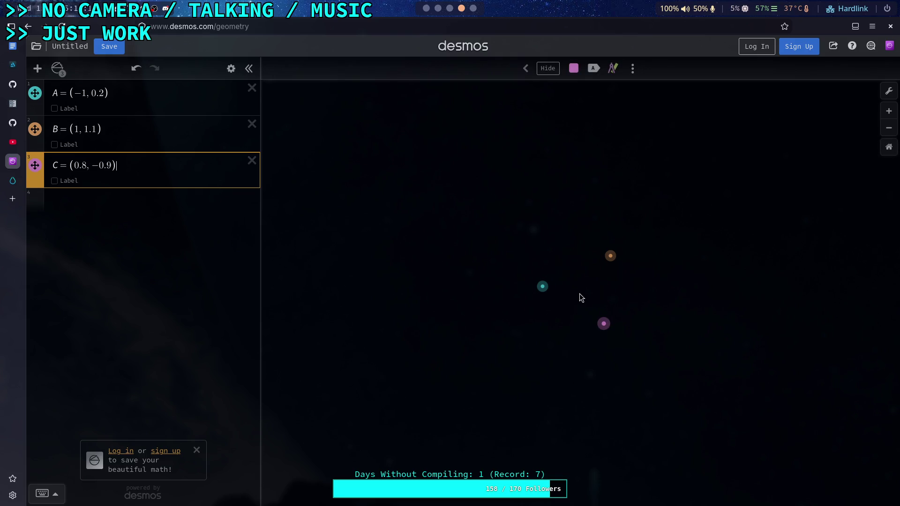
scroll(618, 291, "up", 1)
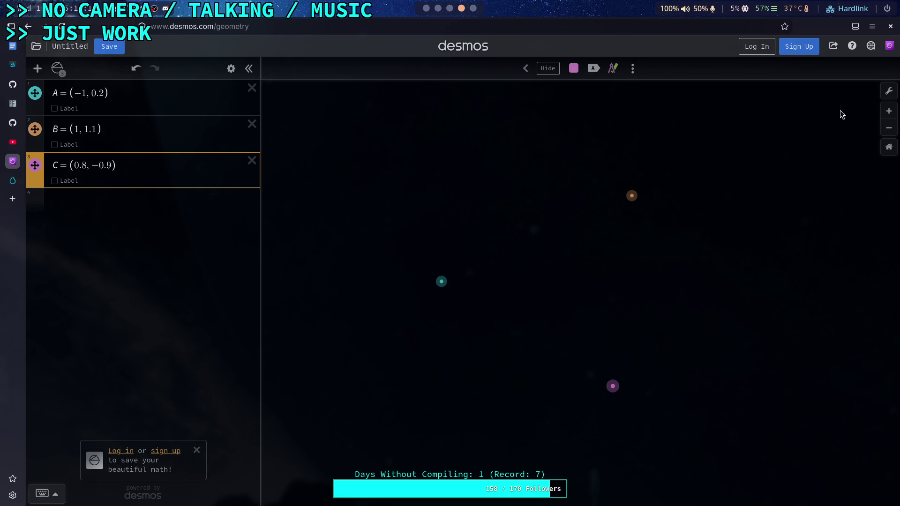
Step: Show the grid and numbered axes behind the points, then add an empty expression row
left_click(889, 91)
left_click(870, 147)
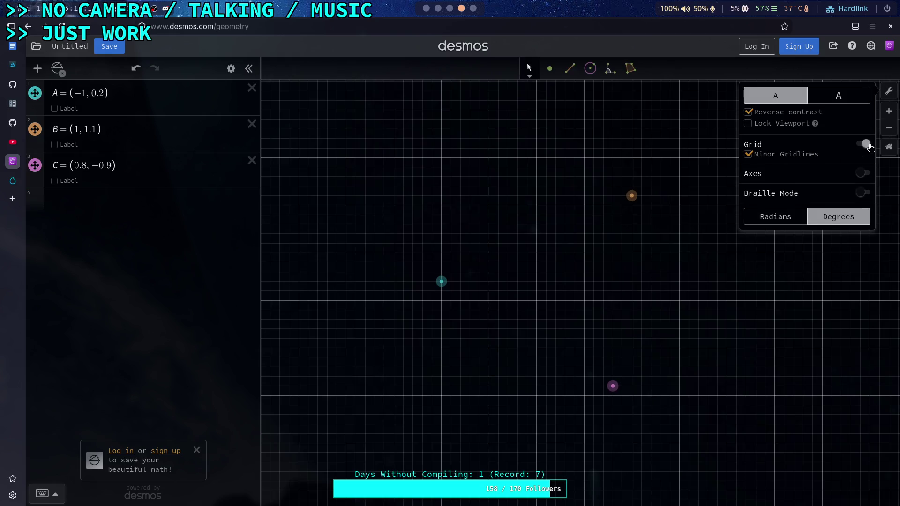
left_click(864, 174)
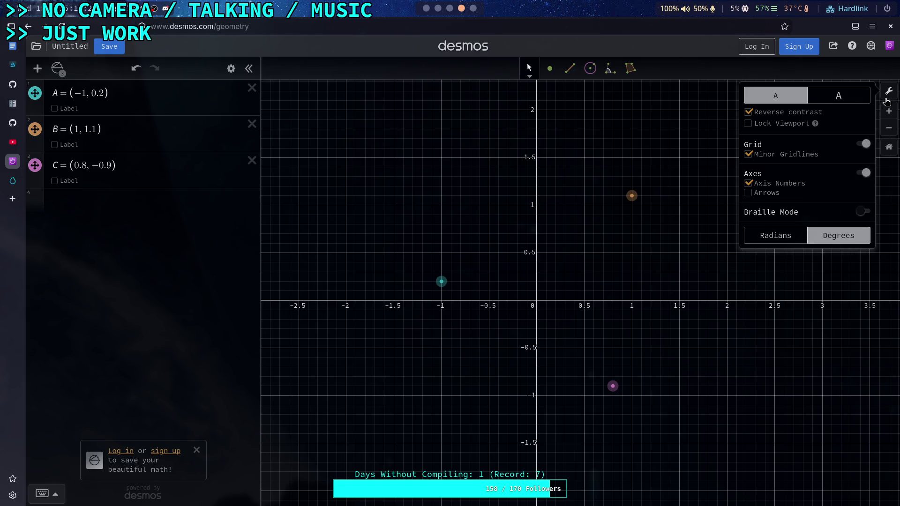
left_click(887, 96)
left_click(126, 205)
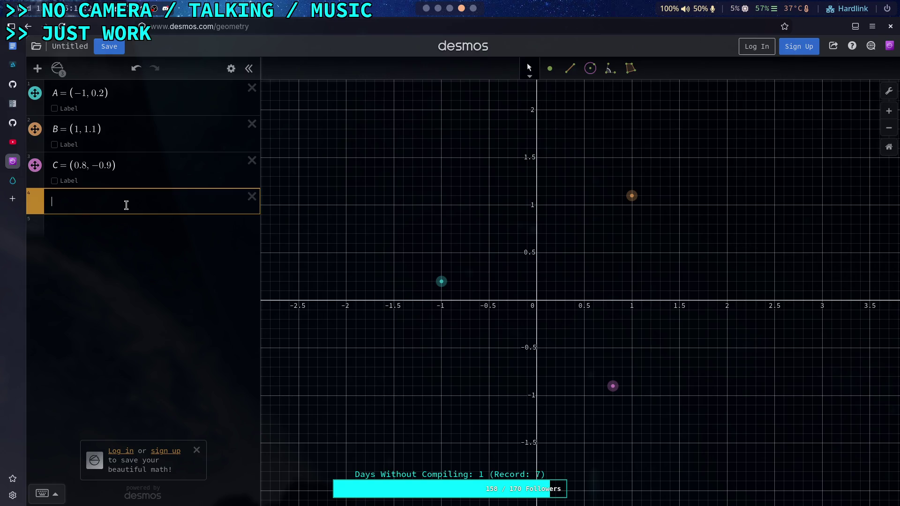
left_click(38, 69)
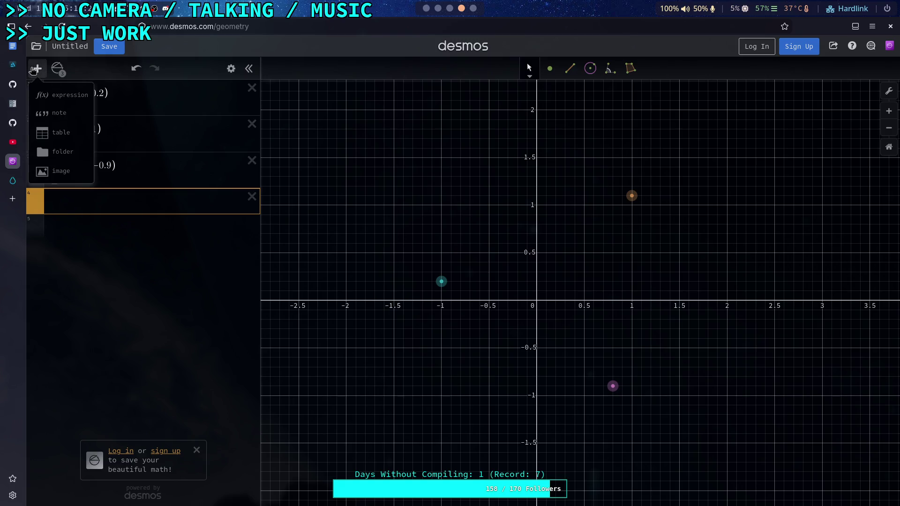
Step: Create a Triangle folder and type vector(A,B) inside it
left_click(61, 151)
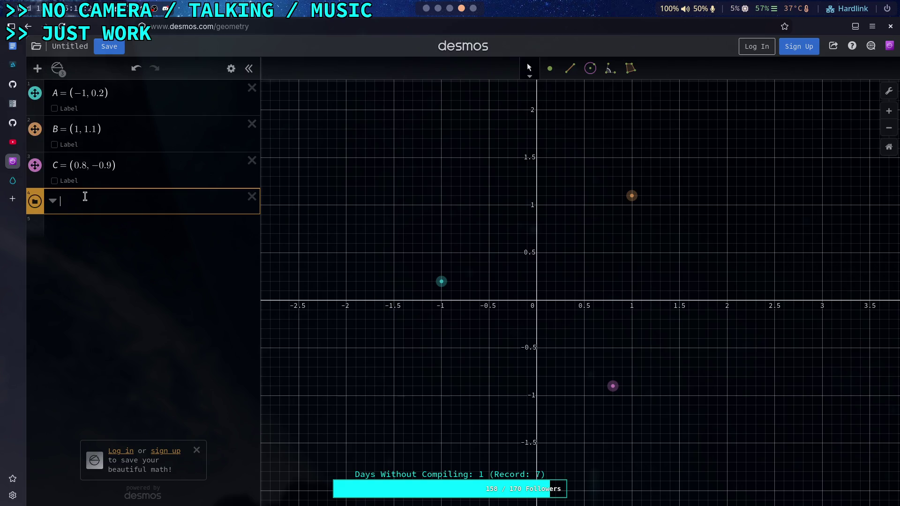
type("Triangle")
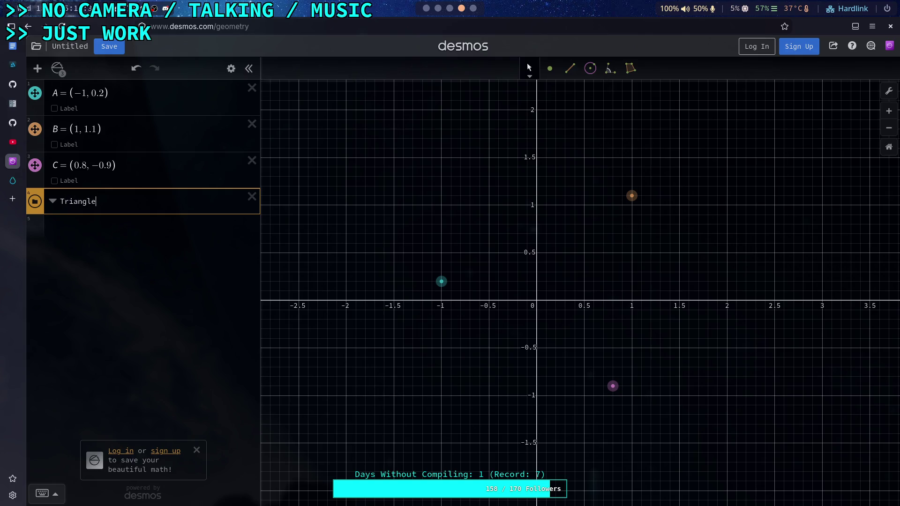
key("Return")
left_click(54, 252)
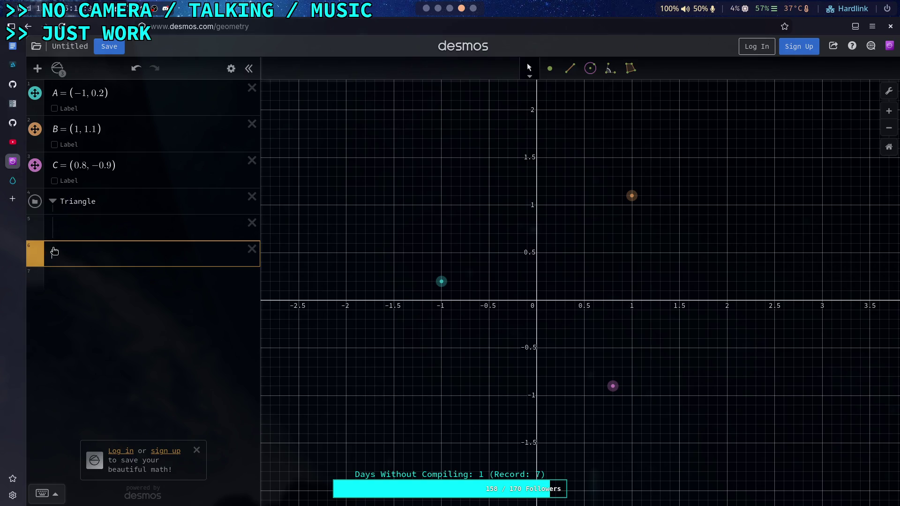
key("Up")
left_click(108, 253)
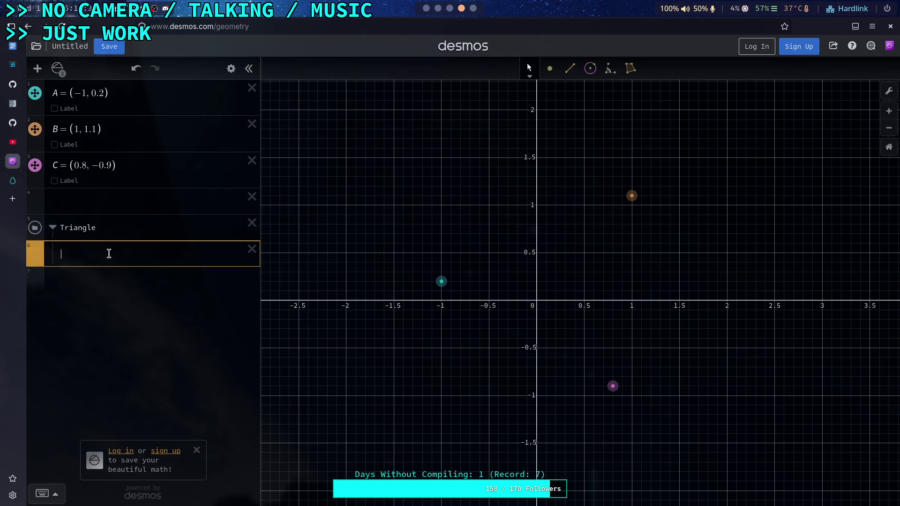
type("vector(")
type("A,B{")
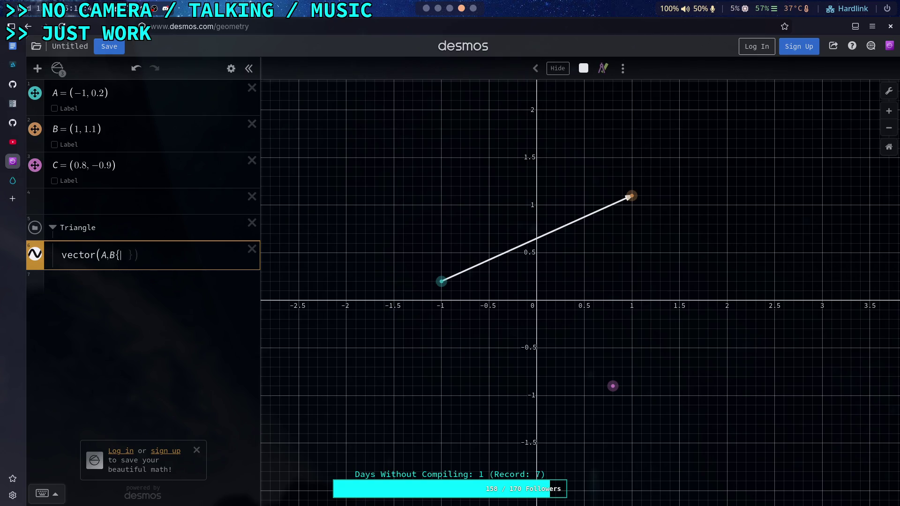
Step: Fix vector(A,B), add vector(B,C) and vector(C,A), then open the A→B vector's style options
key("BackSpace")
key("Return")
type("vec")
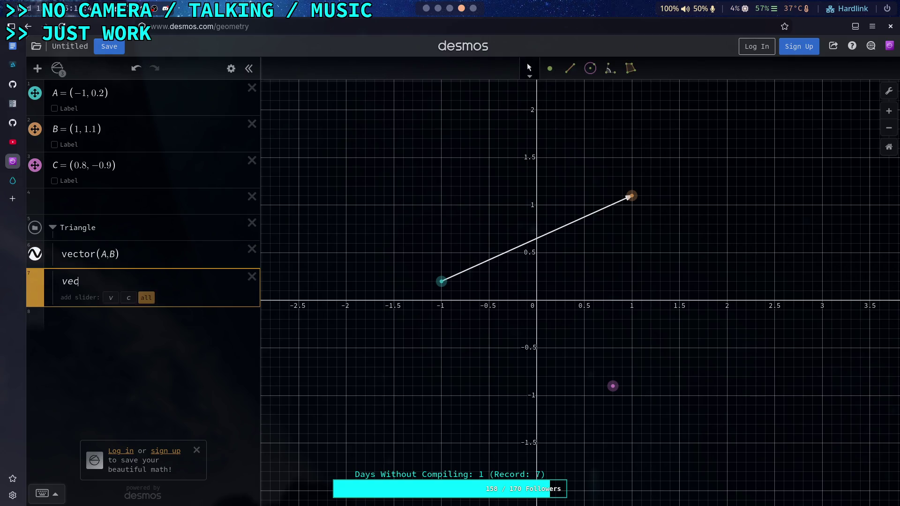
type("tor(B,")
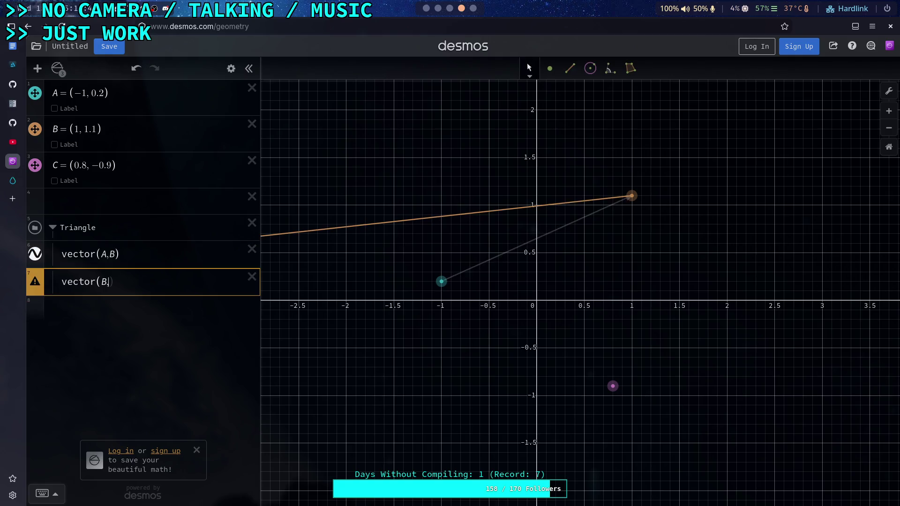
type("C")
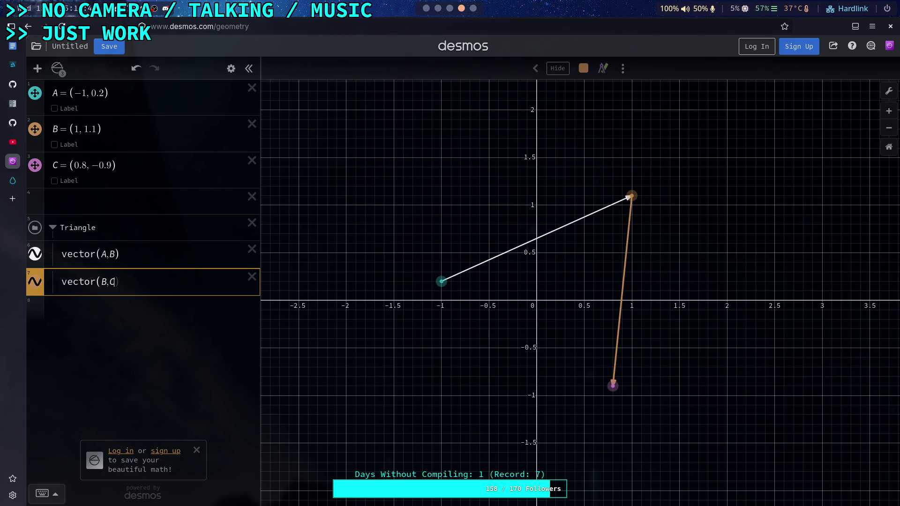
type("{")
key("BackSpace")
type(")")
key("Return")
type("ector")
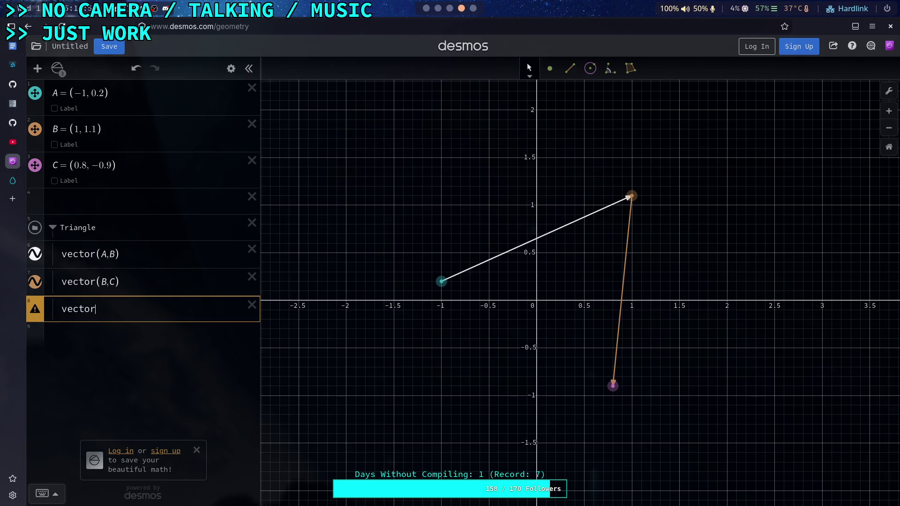
type("(C,A")
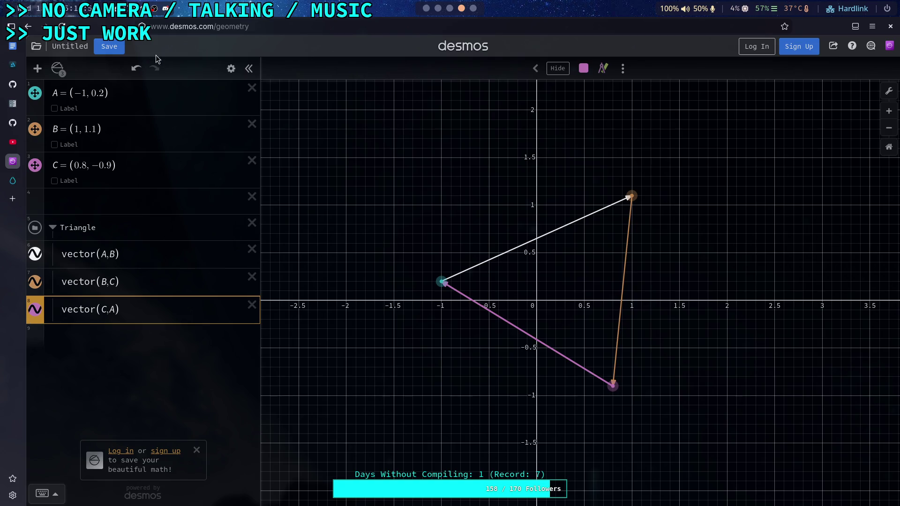
left_click(231, 69)
left_click(37, 255)
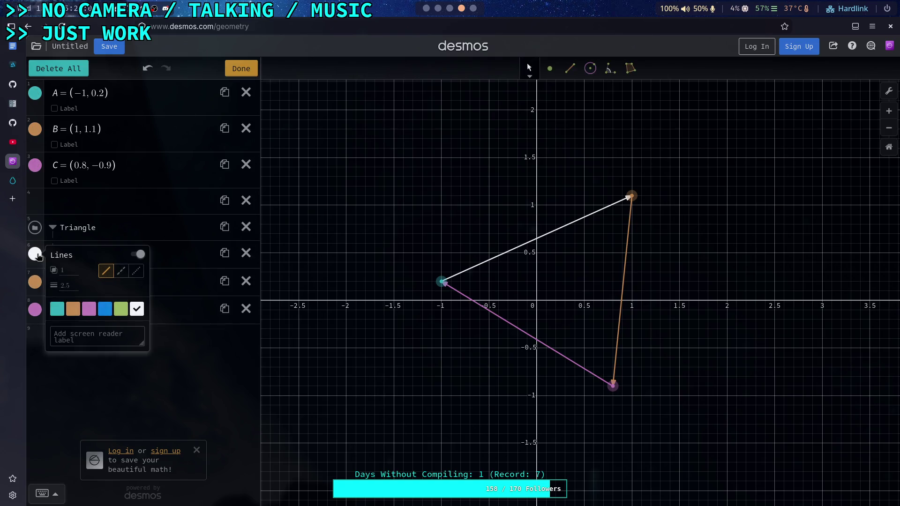
Step: Close the vector colour options and exit edit mode, leaving AB white, BC orange and CA purple
left_click(38, 259)
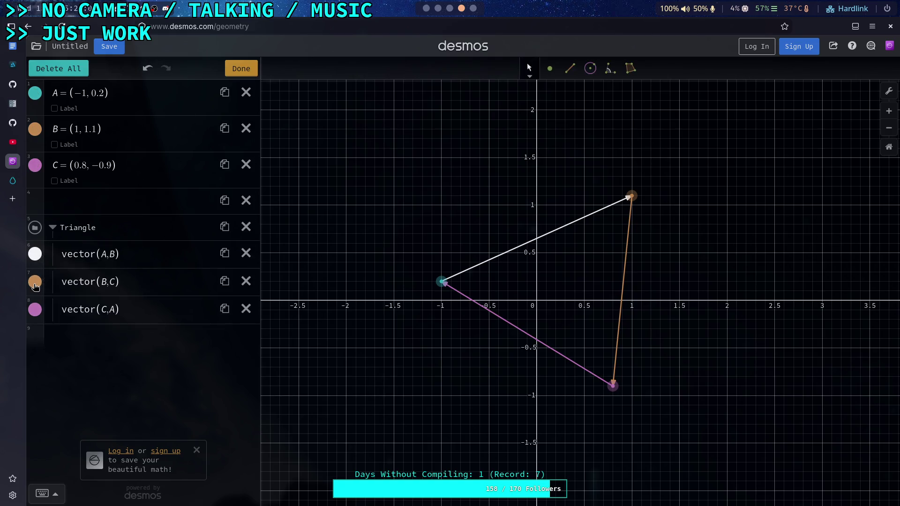
left_click(242, 69)
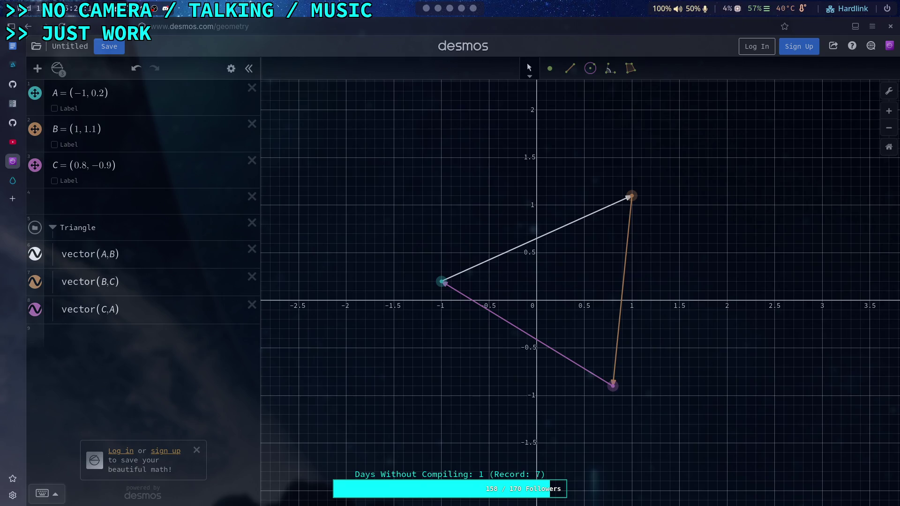
left_click(42, 494)
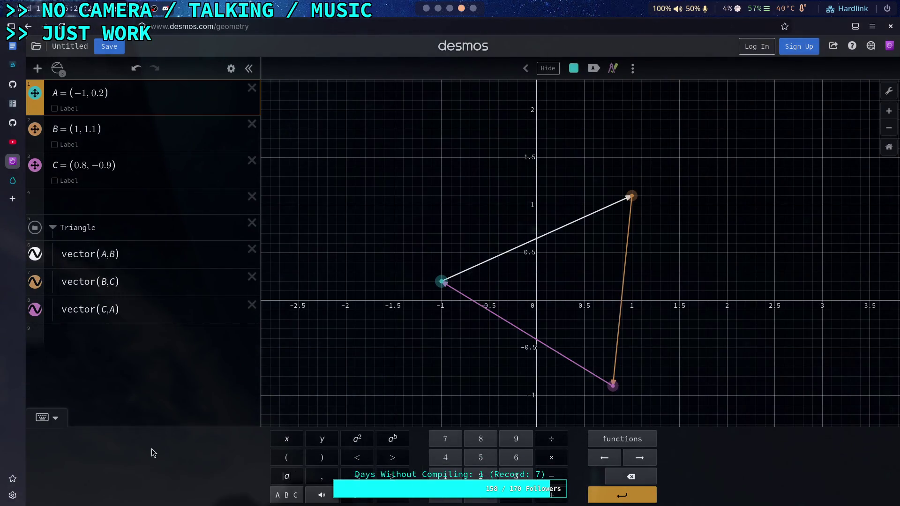
left_click(618, 443)
scroll(609, 370, "down", 5)
scroll(619, 372, "down", 5)
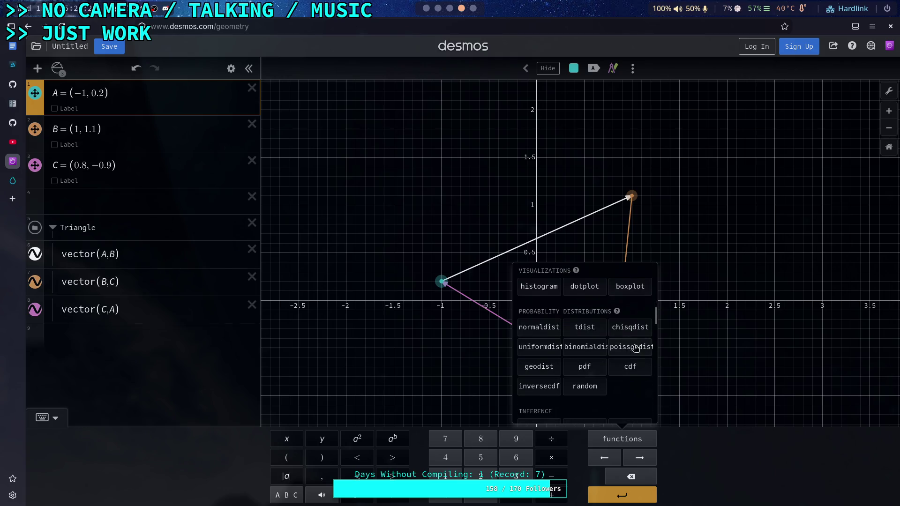
left_click_drag(653, 319, 660, 373)
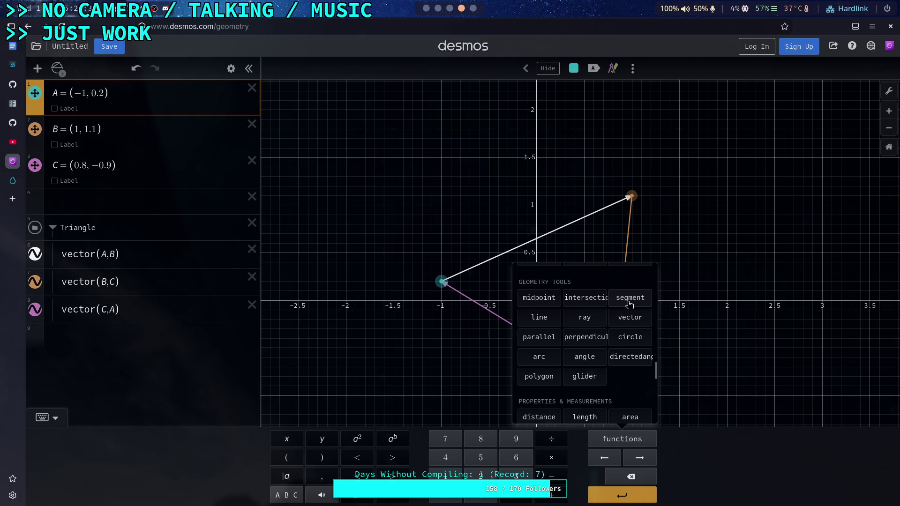
left_click(54, 417)
left_click(77, 249)
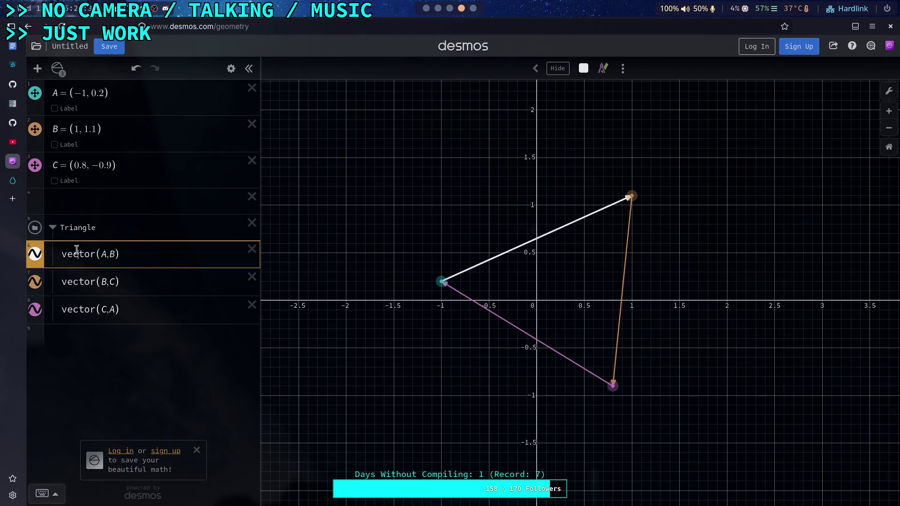
Step: Replace vector with segment in rows 6–8, giving segment(A,B), segment(B,C) and segment(C,A)
double_click(93, 254)
type("segment")
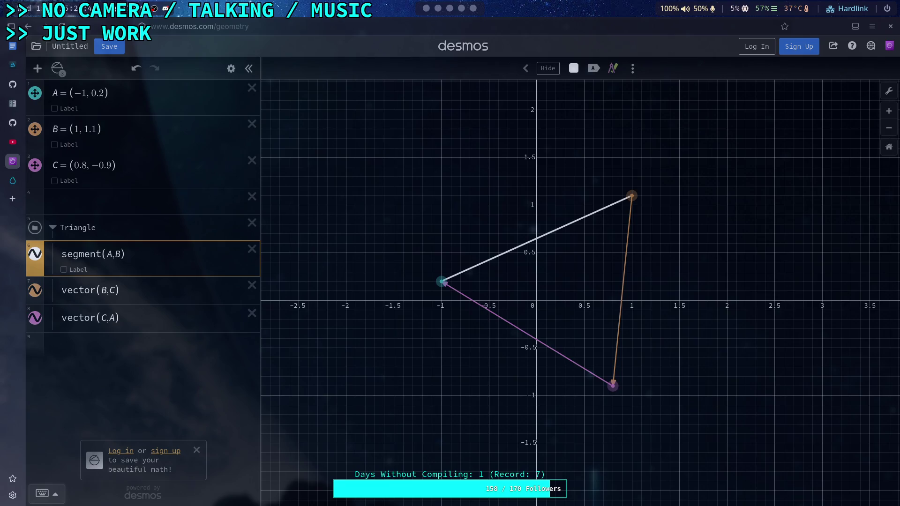
double_click(91, 289)
type("segment")
left_click_drag(62, 322, 93, 325)
type("segment")
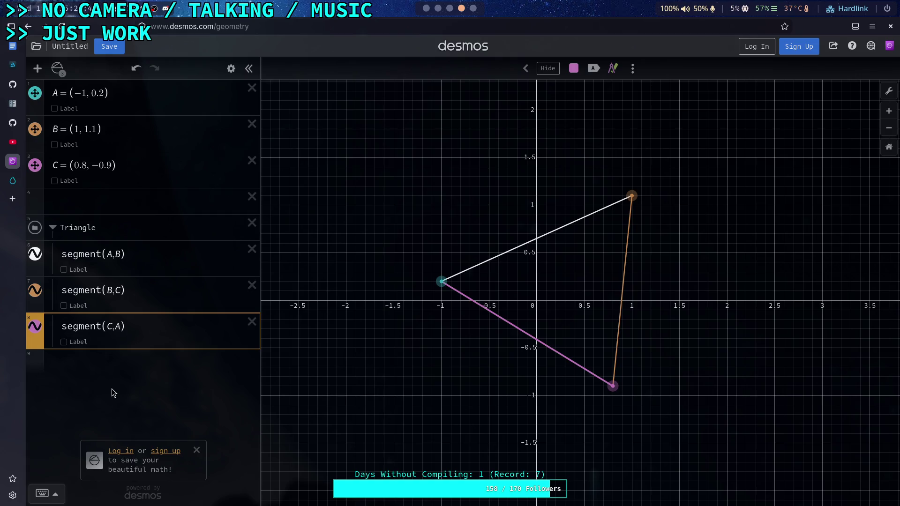
Step: Colour the triangle segments white from their style options
left_click(231, 69)
left_click(31, 253)
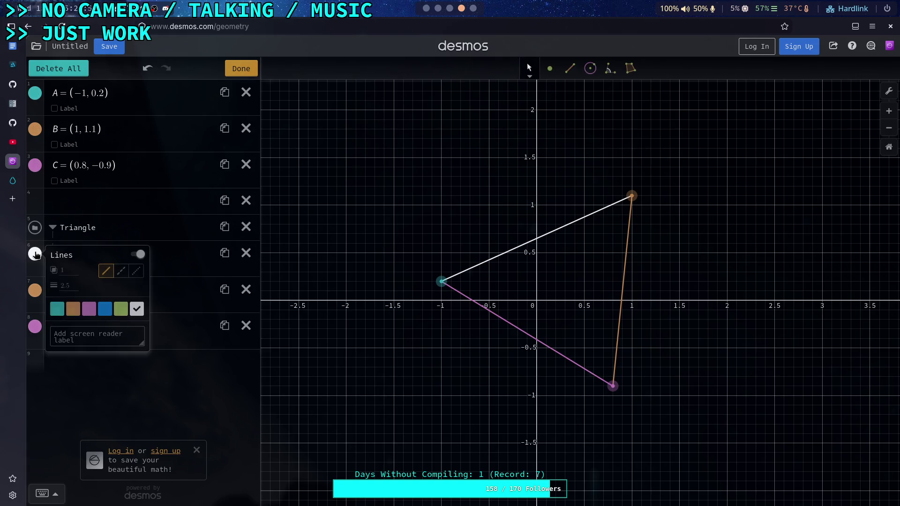
left_click(38, 292)
left_click(137, 345)
left_click(36, 327)
left_click(139, 385)
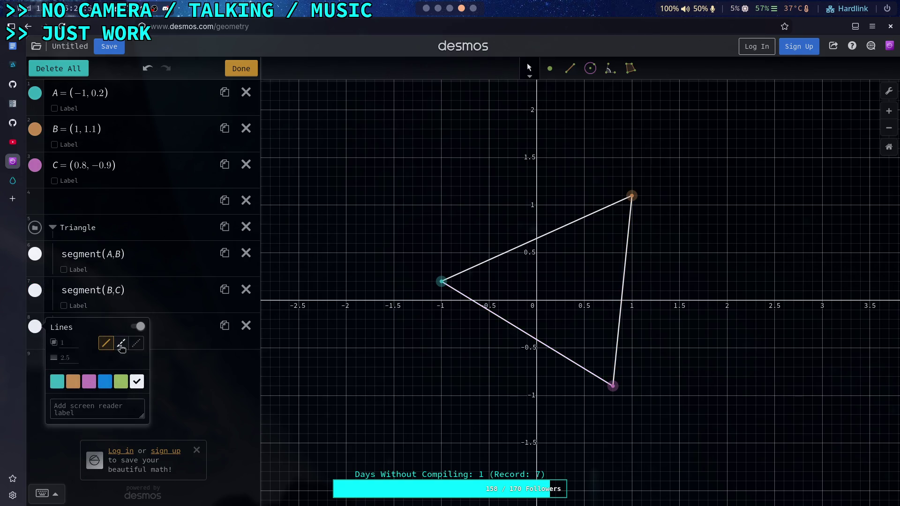
Step: Set opacity 0.5 on segments CA, BC and AB, then collapse the Triangle folder
left_click(73, 341)
type("0.5")
left_click(35, 291)
left_click(70, 307)
type("0.5")
left_click(35, 254)
left_click(73, 272)
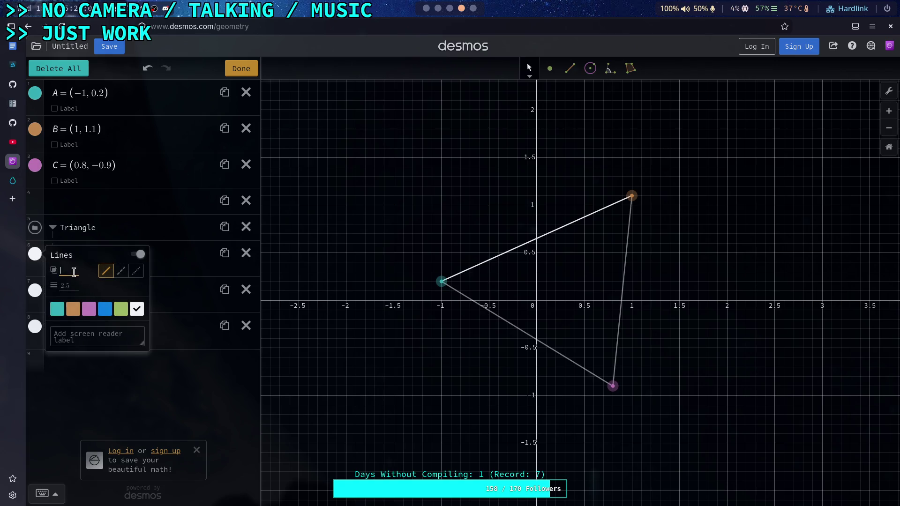
type("0.5")
left_click(161, 381)
left_click(52, 228)
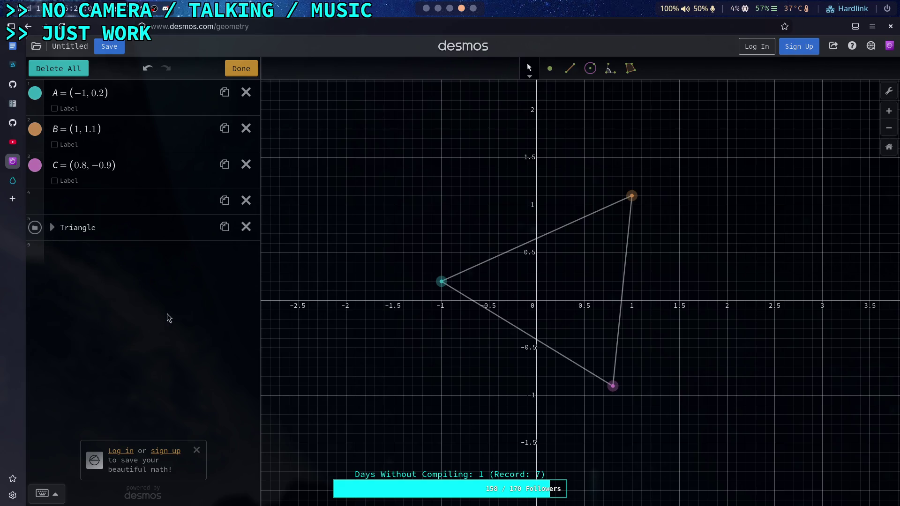
left_click(241, 69)
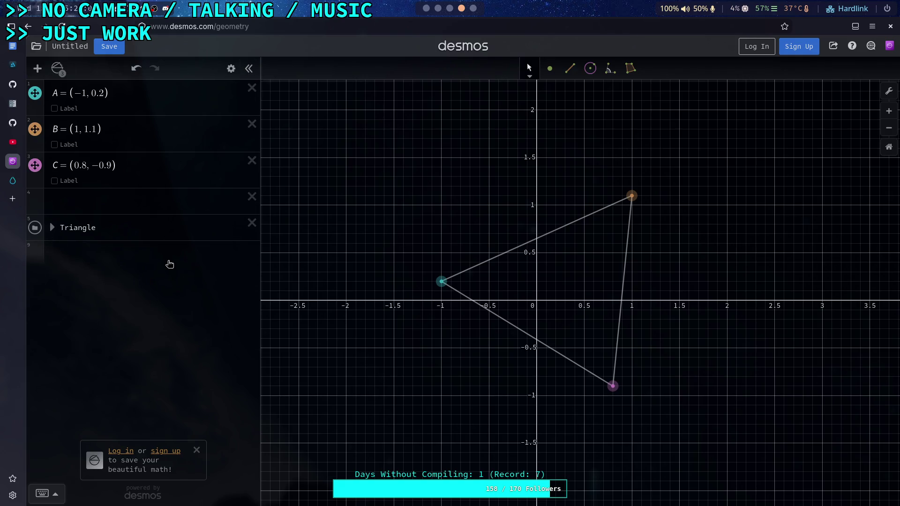
Step: Pan the graph to shift the triangle and add an empty expression row
left_click(58, 69)
left_click(58, 69)
right_click(466, 227)
left_click(432, 213)
left_click_drag(432, 213, 388, 231)
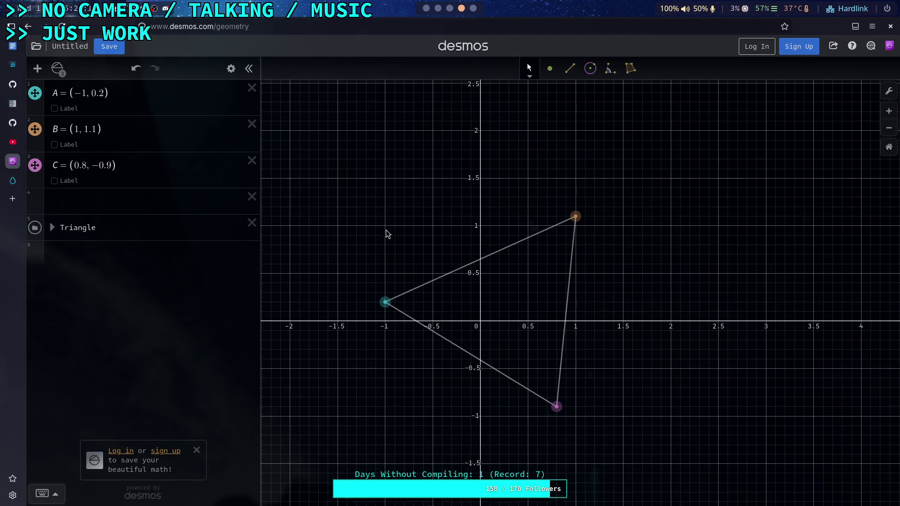
left_click(124, 267)
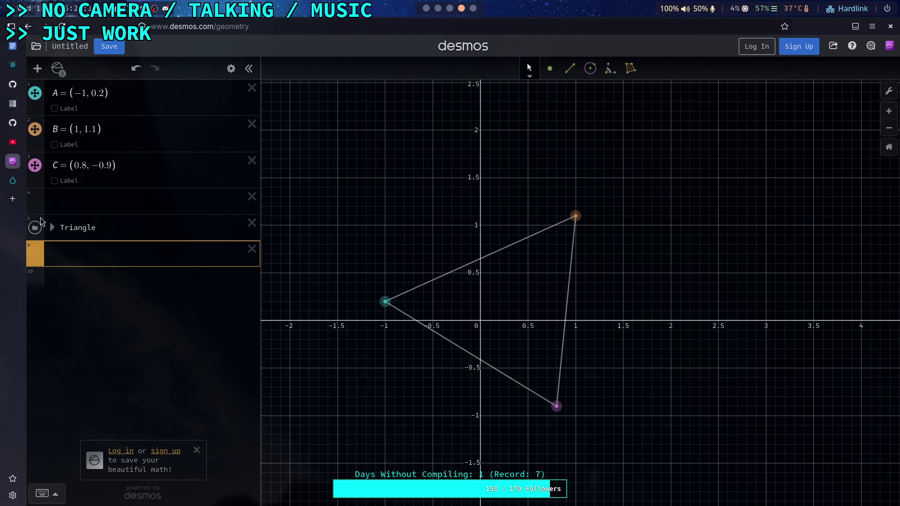
Step: Try naming segment(A,B) S1, then remove the name, collapse the folder and add a blank row
left_click(55, 227)
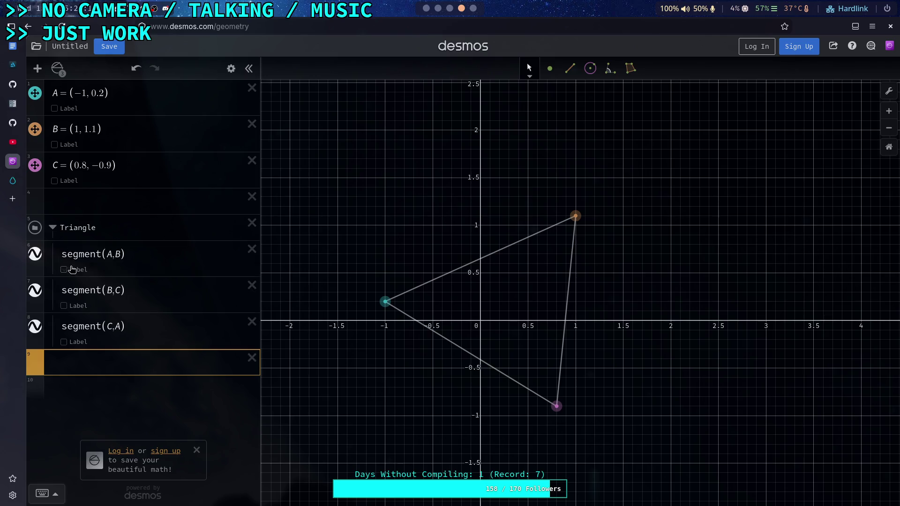
left_click(141, 270)
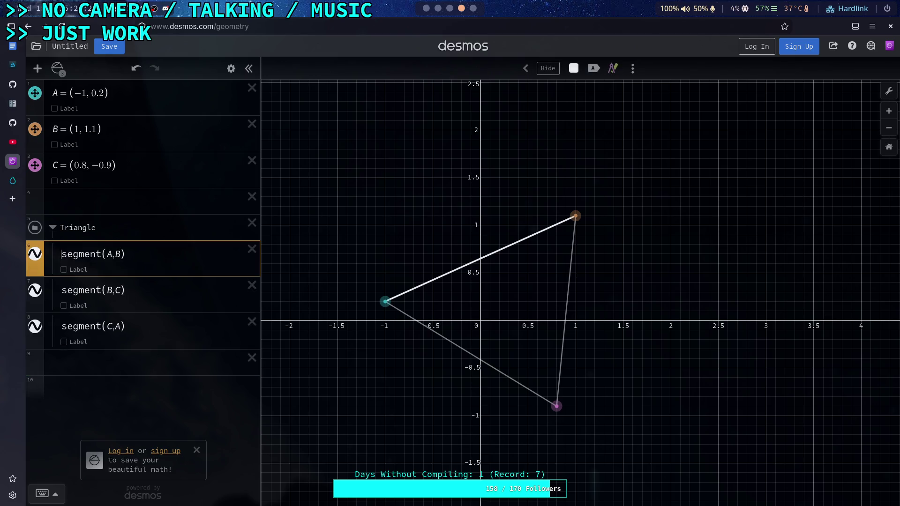
type("A1=")
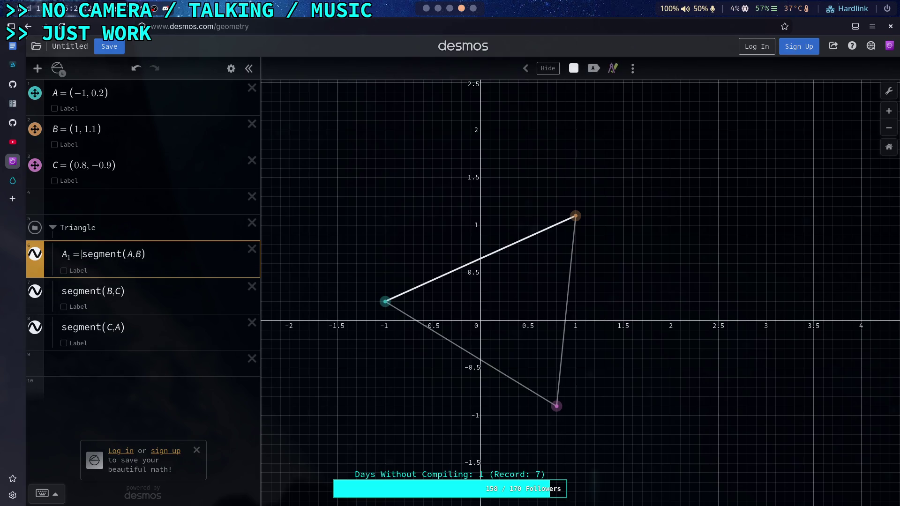
key("BackSpace")
type("S")
key("BackSpace")
key("BackSpace")
key("BackSpace")
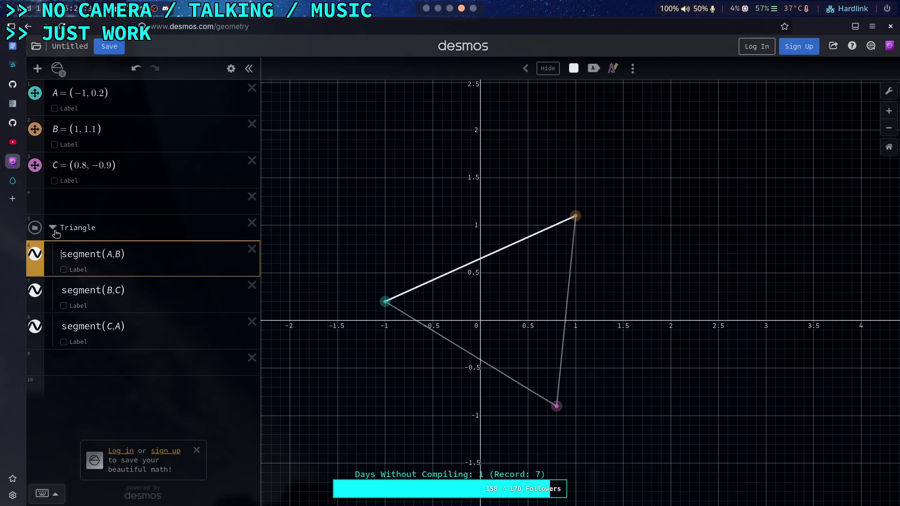
left_click(55, 233)
left_click(89, 277)
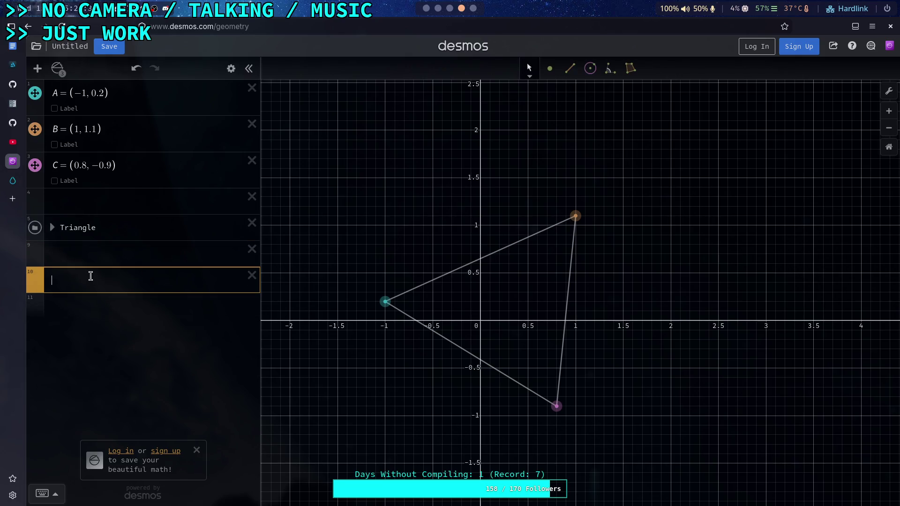
Step: Create a new folder titled 'midpoint'
left_click(37, 69)
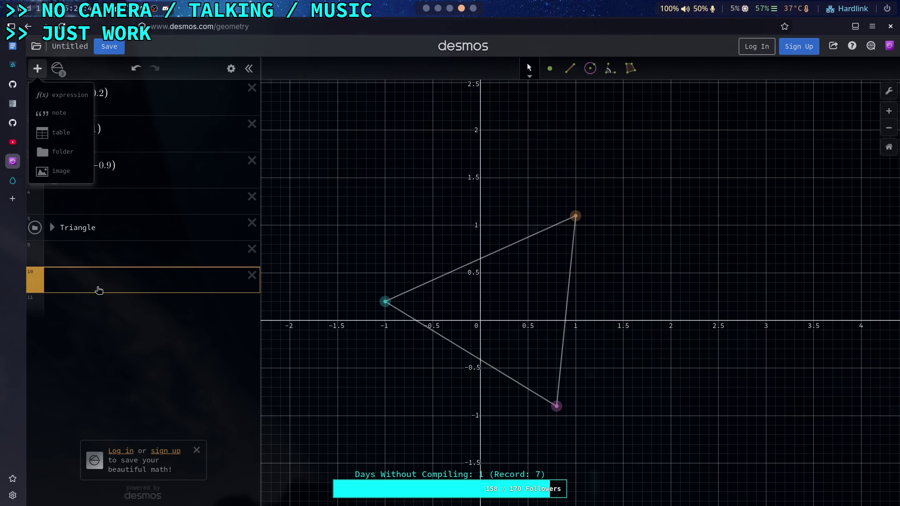
left_click(61, 152)
type("midpoint")
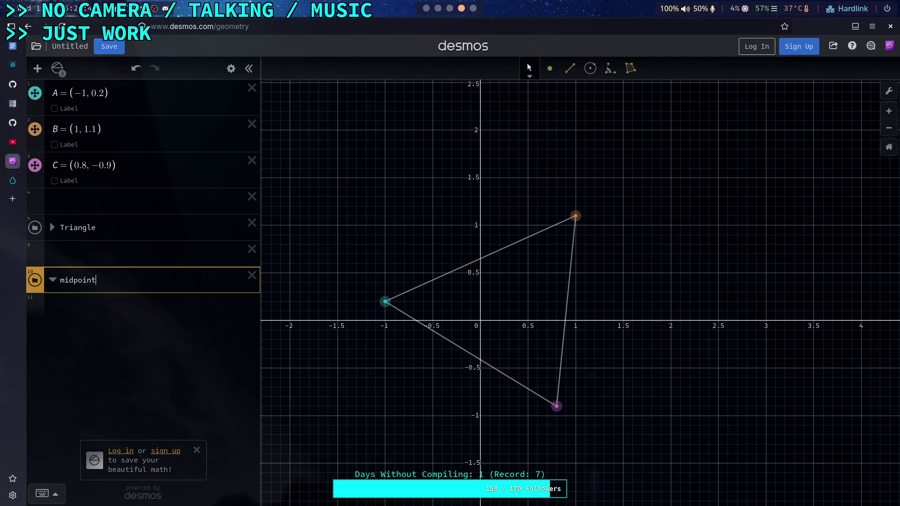
key("Return")
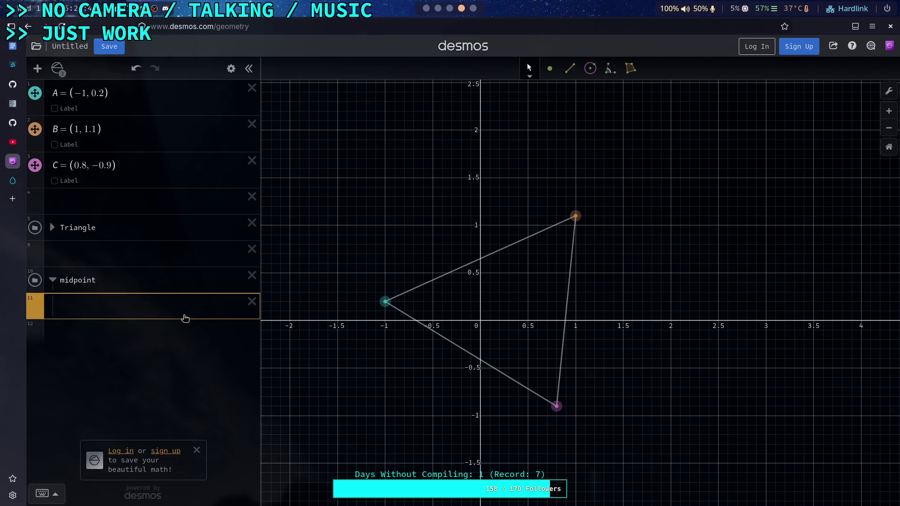
Step: Enter vector(A,B) + vector(B,C) + vector( in the row below the midpoint folder
type("vector")
type("(A")
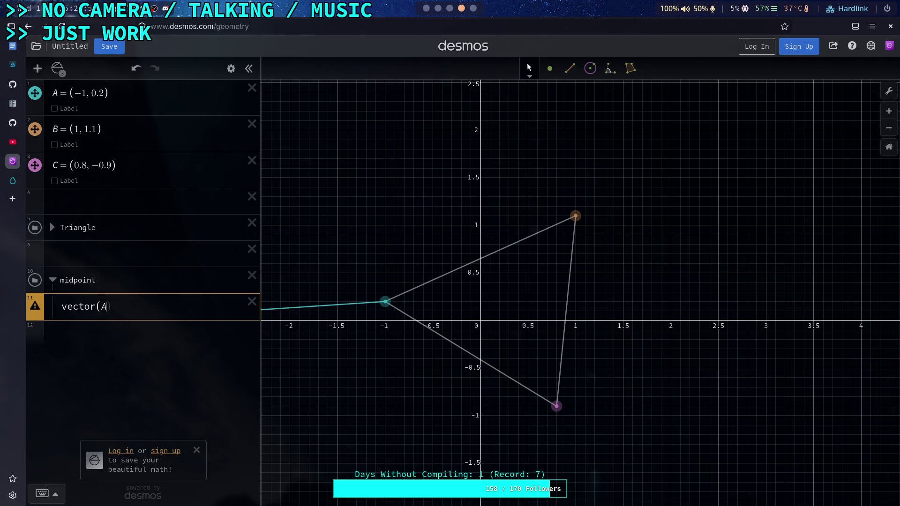
type(",B)+vector")
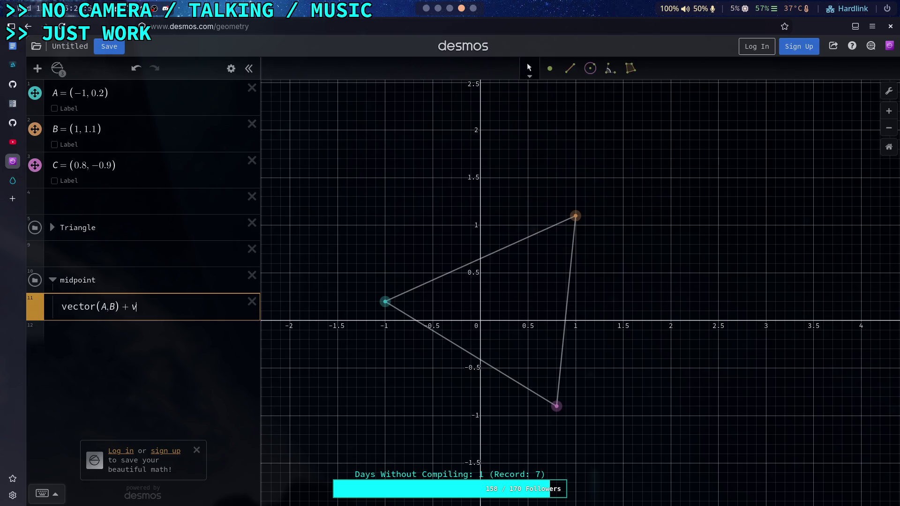
type("(B,C")
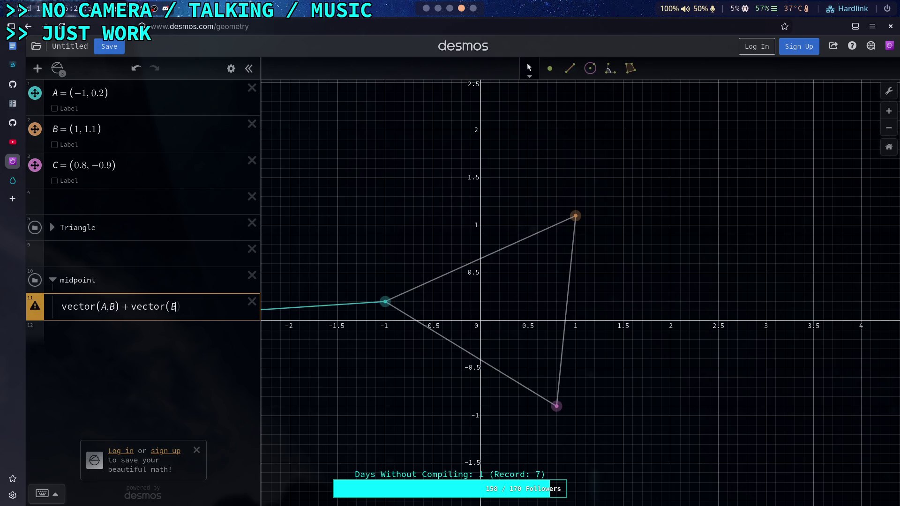
type("{")
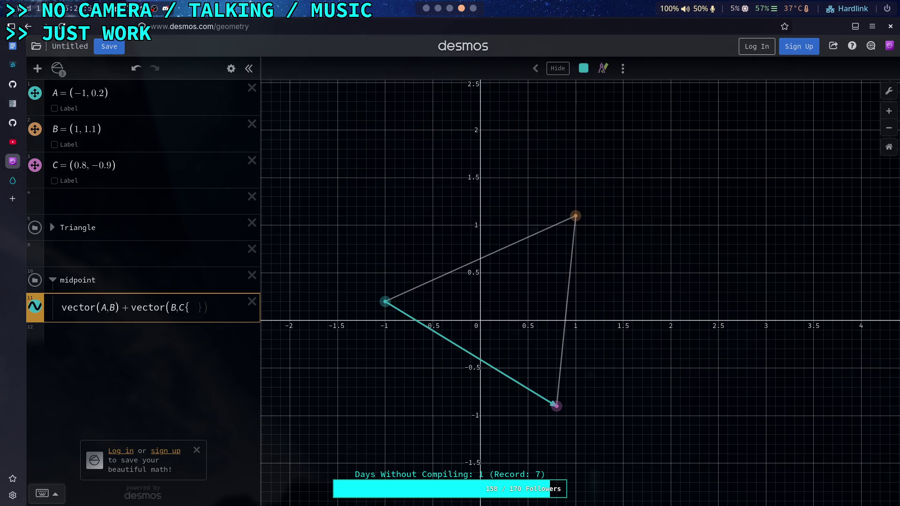
key("BackSpace")
type(") ")
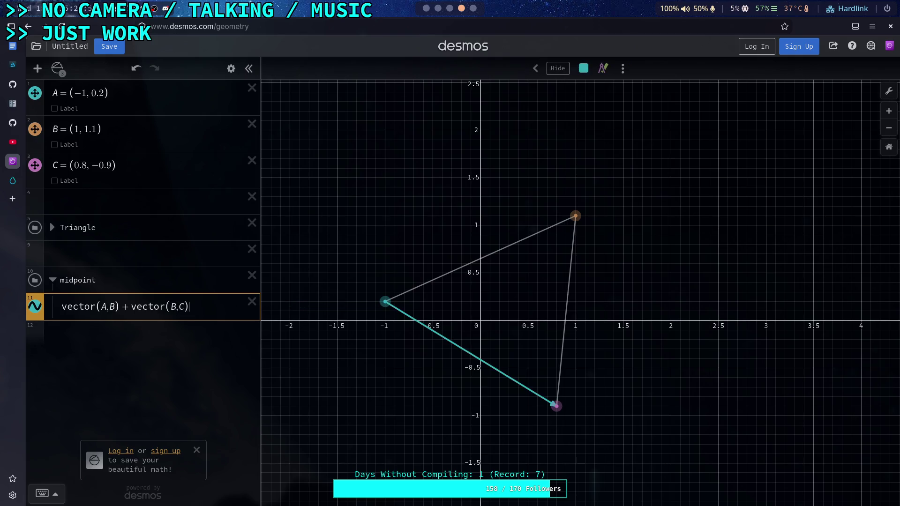
type("+ vector(")
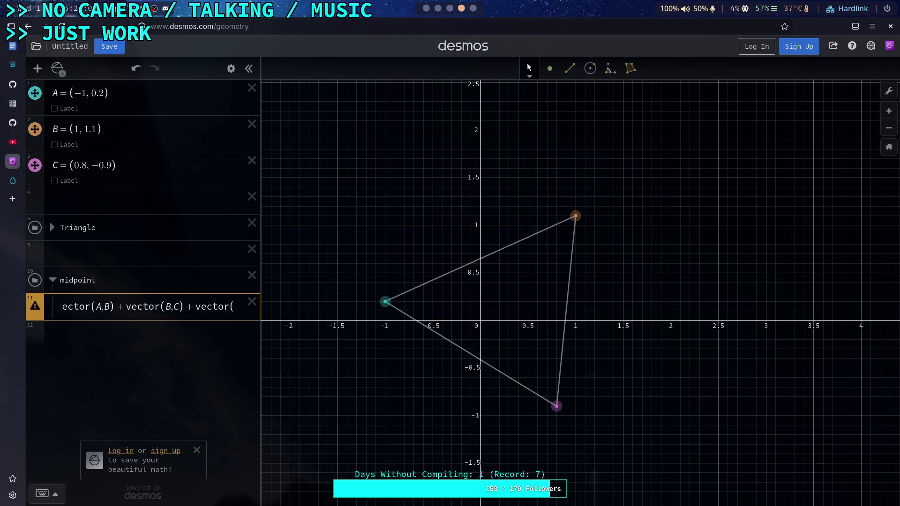
double_click(100, 307)
left_click_drag(105, 308, 115, 318)
left_click(135, 163)
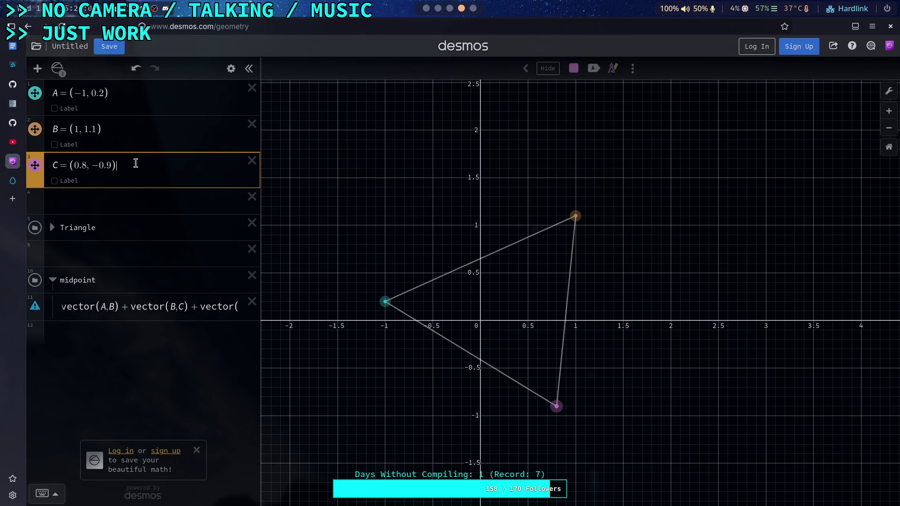
Step: Define O = (0,0) and rewrite row 12 as (vector(O,A) + vector(O,B) + vector(O,C))/3
key("Return")
type("q")
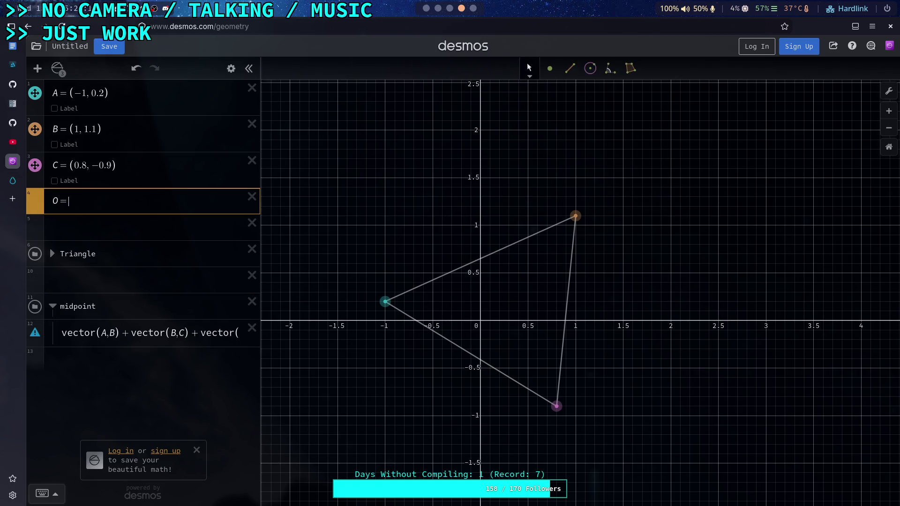
type("(0.")
type("0, 0")
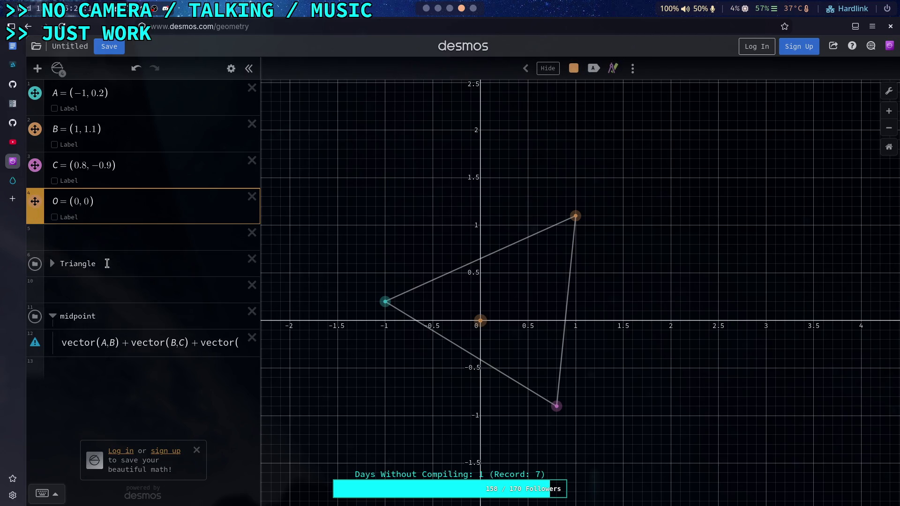
left_click(104, 343)
type("O,A")
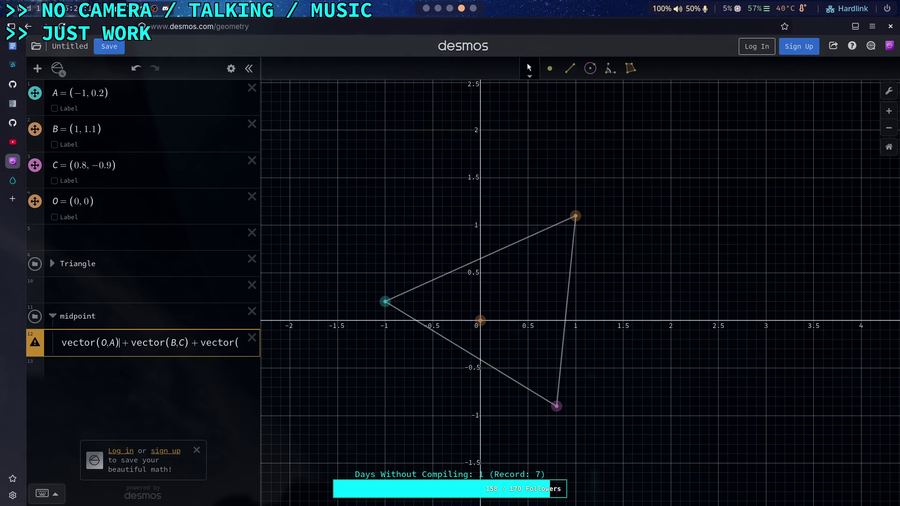
left_click_drag(175, 344, 181, 344)
type("O,B")
key("End")
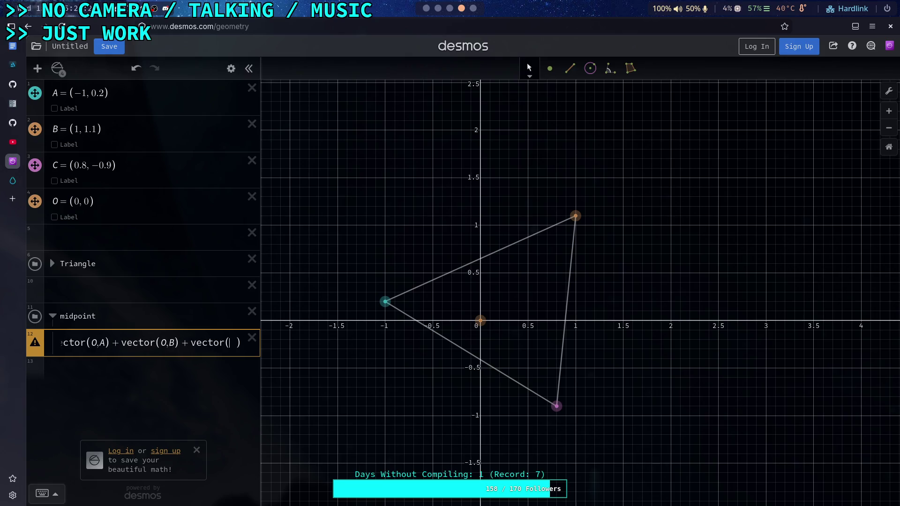
type("O,C")
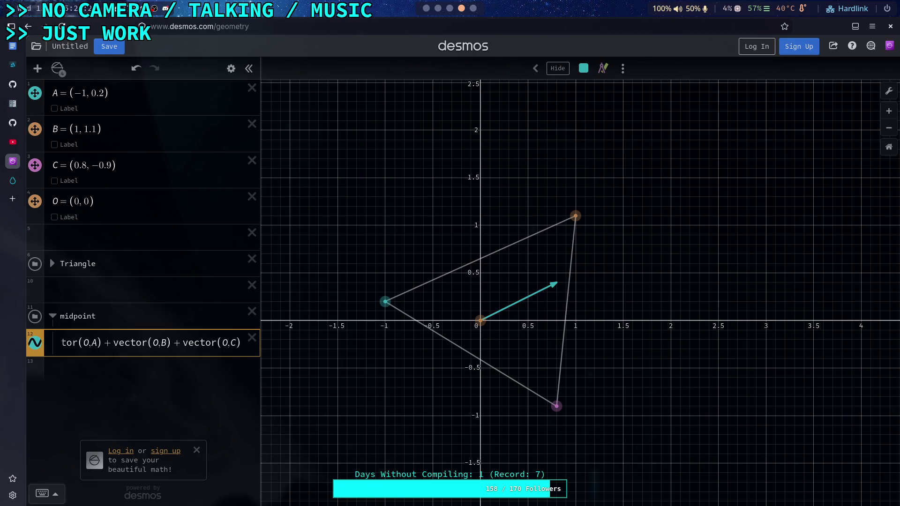
key("shift+Left")
key("shift+Left")
key("shift+Left")
type("/")
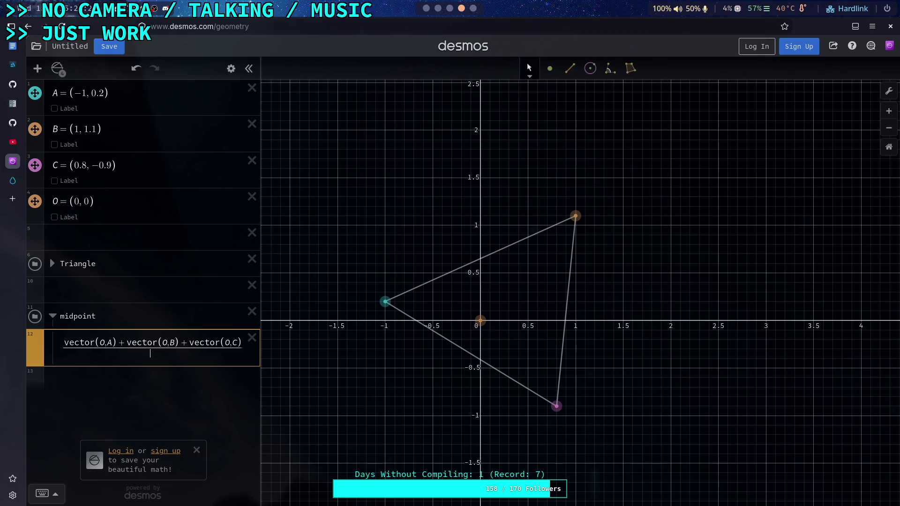
type("3")
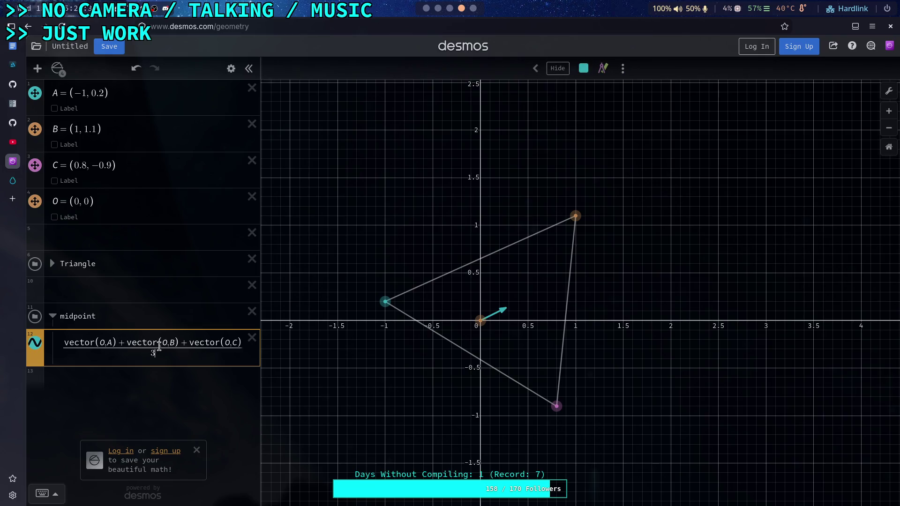
Step: Prefix the averaged vector expression with M= and delete the unfinished length( row
left_click(233, 345)
left_click(202, 387)
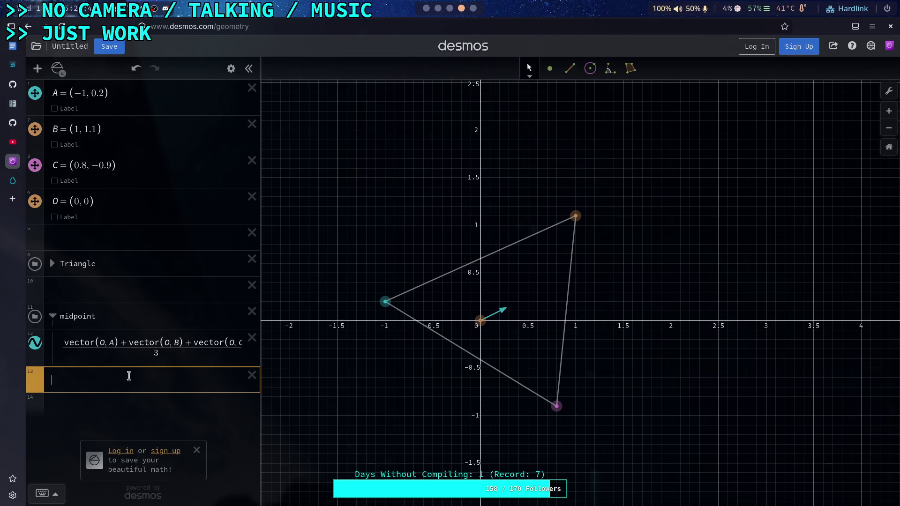
type("length")
type("(")
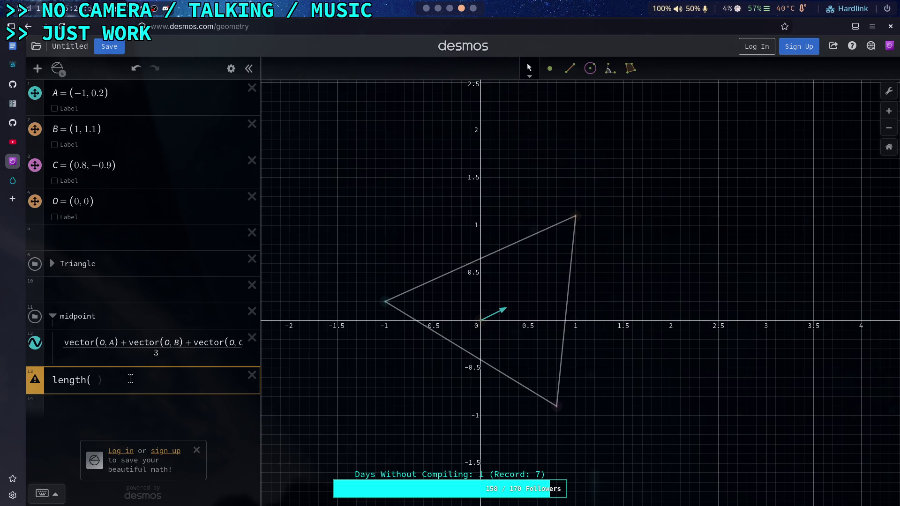
left_click(62, 353)
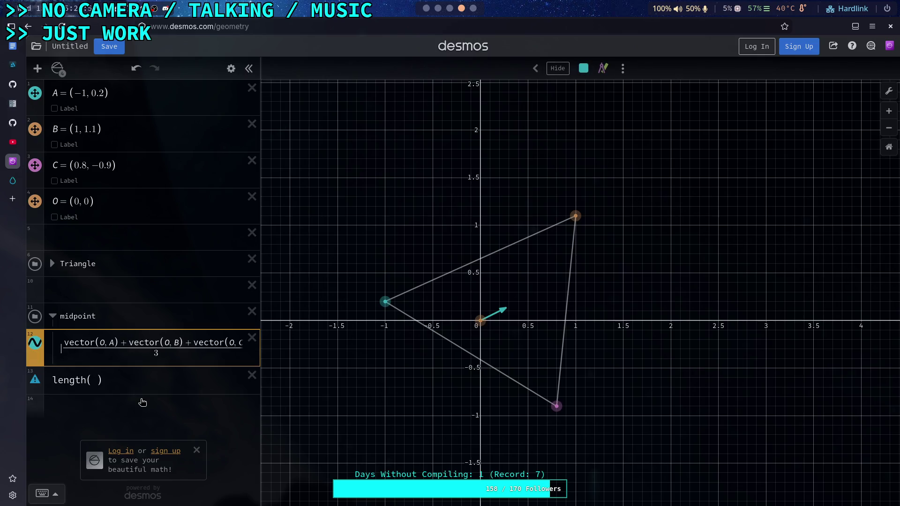
type("M=")
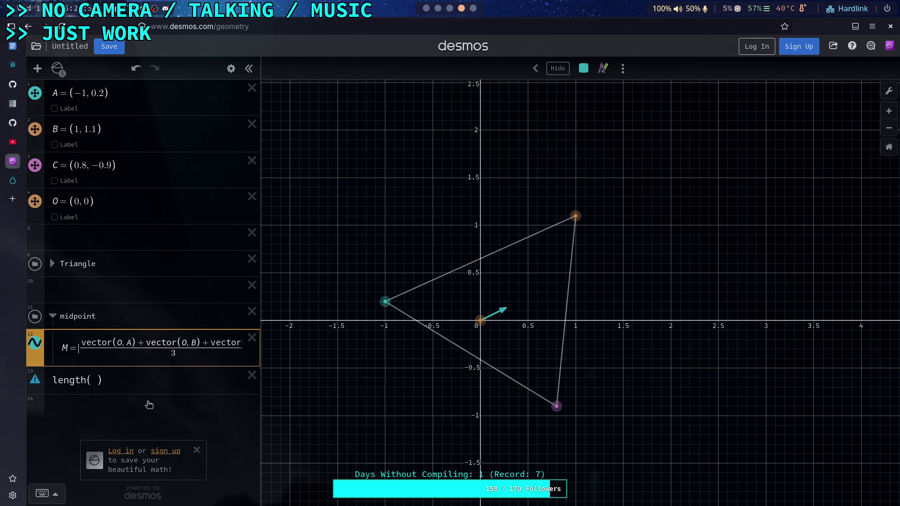
left_click(132, 379)
left_click_drag(108, 380, 53, 384)
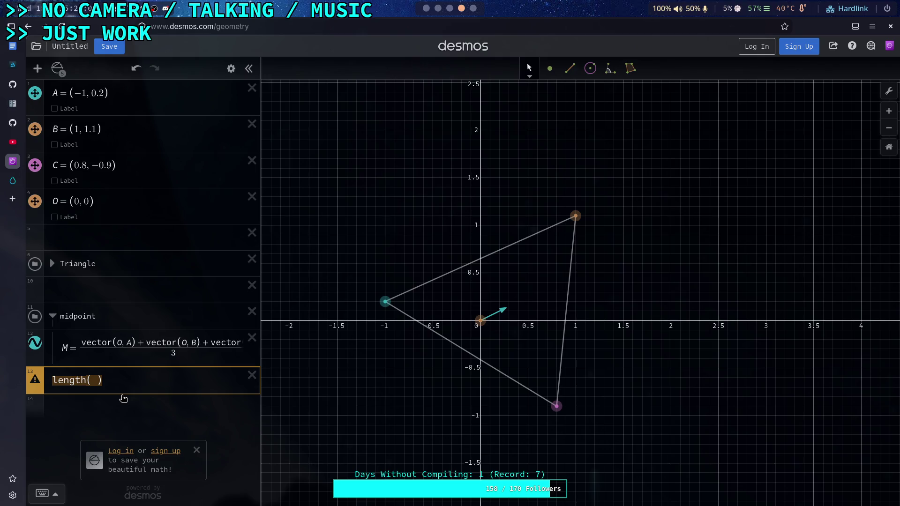
key("BackSpace")
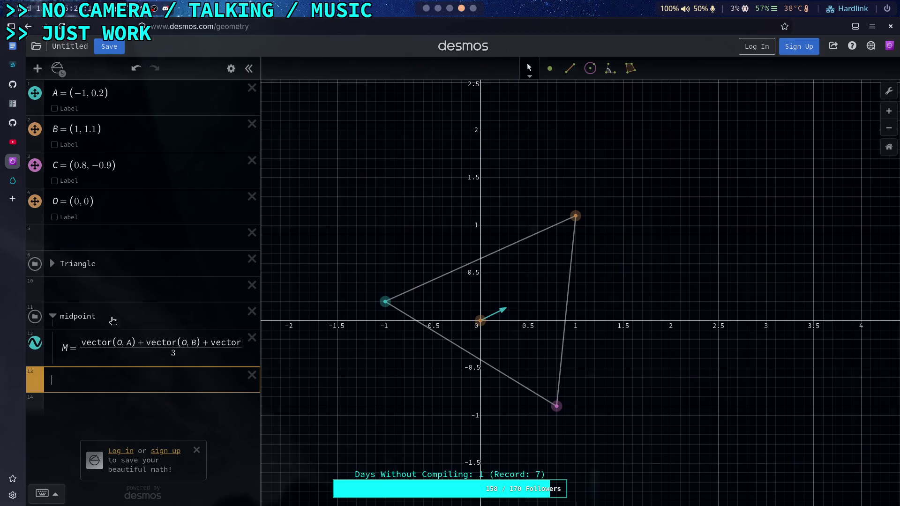
left_click(231, 68)
Step: Turn off dragging for point O at the origin
left_click(34, 203)
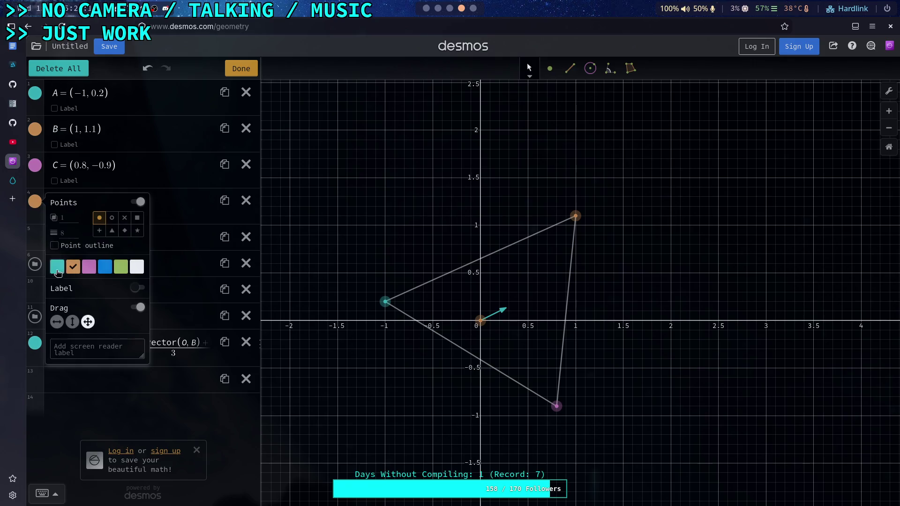
left_click(137, 307)
left_click(194, 138)
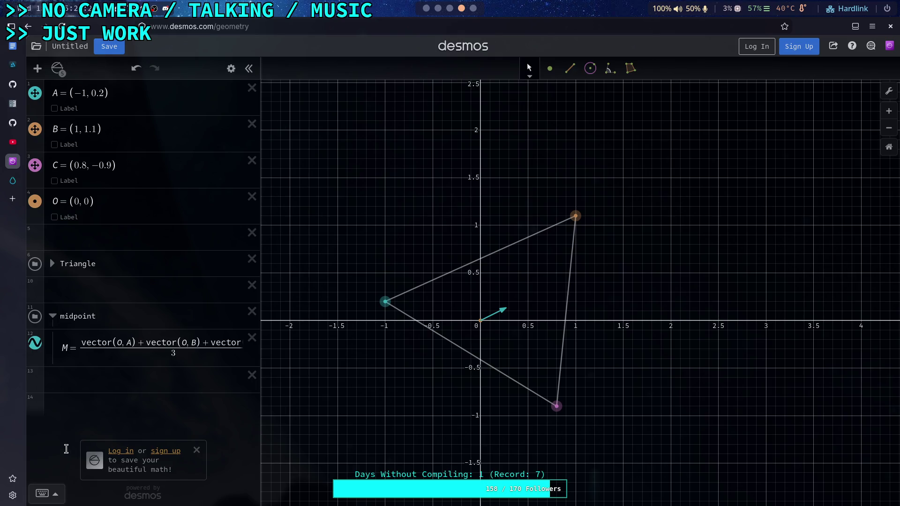
Step: Browse the on-screen keypad's functions list, then close it and the keyboard
left_click(43, 493)
left_click(619, 442)
scroll(580, 391, "down", 5)
scroll(581, 392, "down", 2)
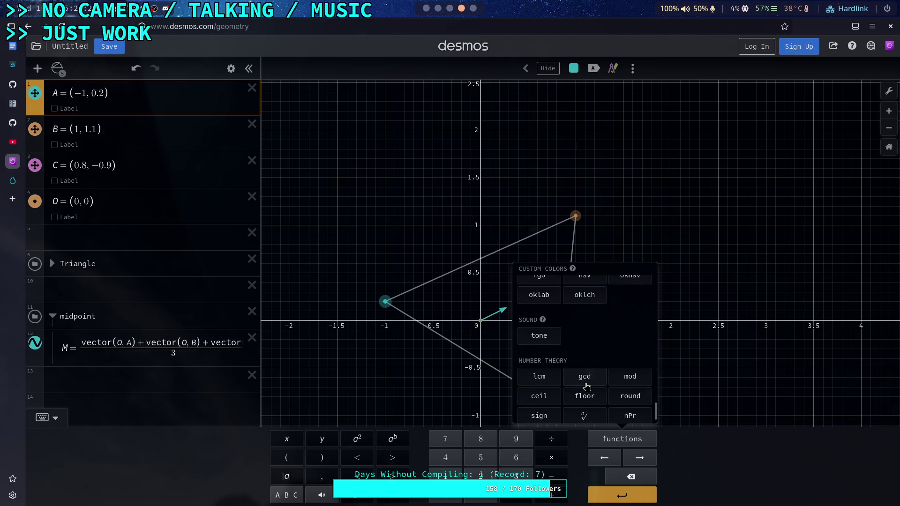
scroll(586, 386, "up", 5)
scroll(586, 387, "up", 2)
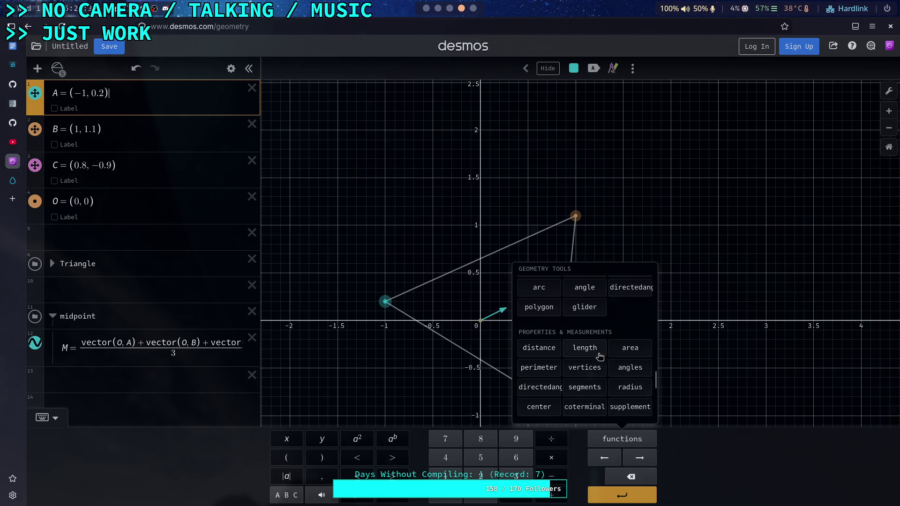
scroll(588, 358, "up", 2)
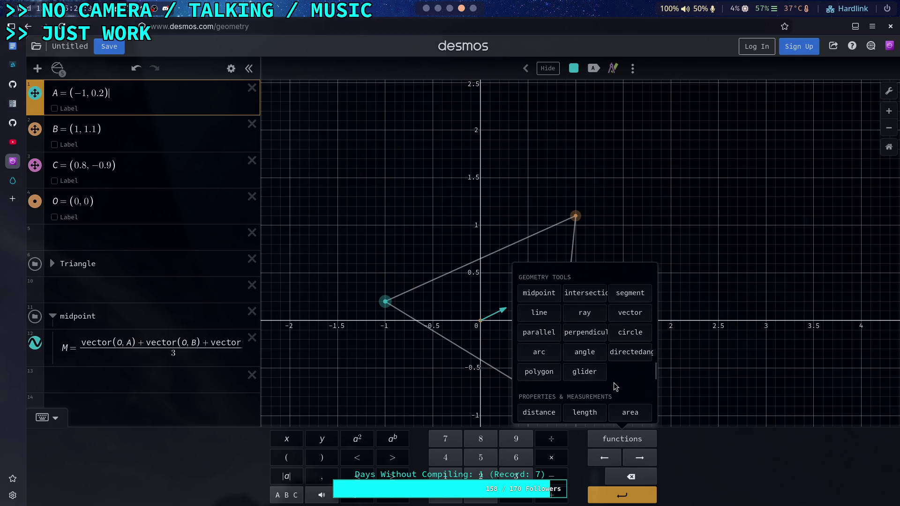
scroll(615, 378, "up", 2)
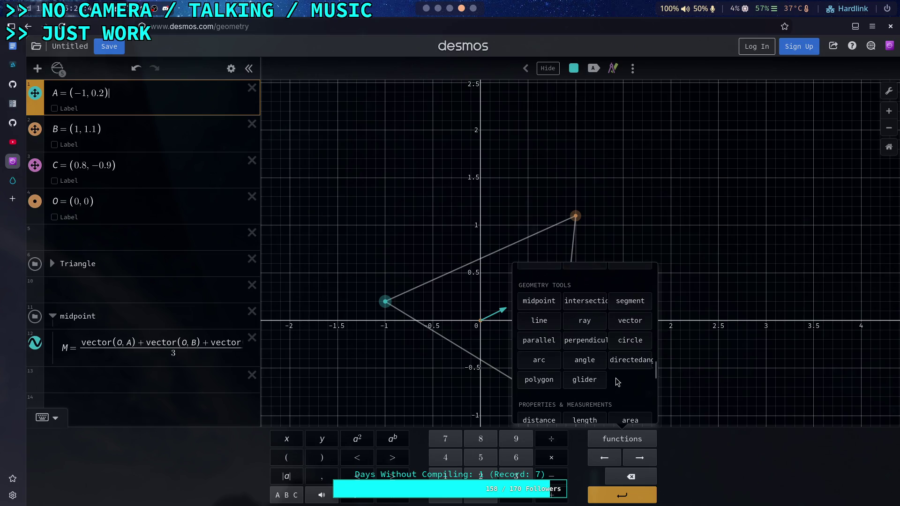
scroll(617, 380, "down", 2)
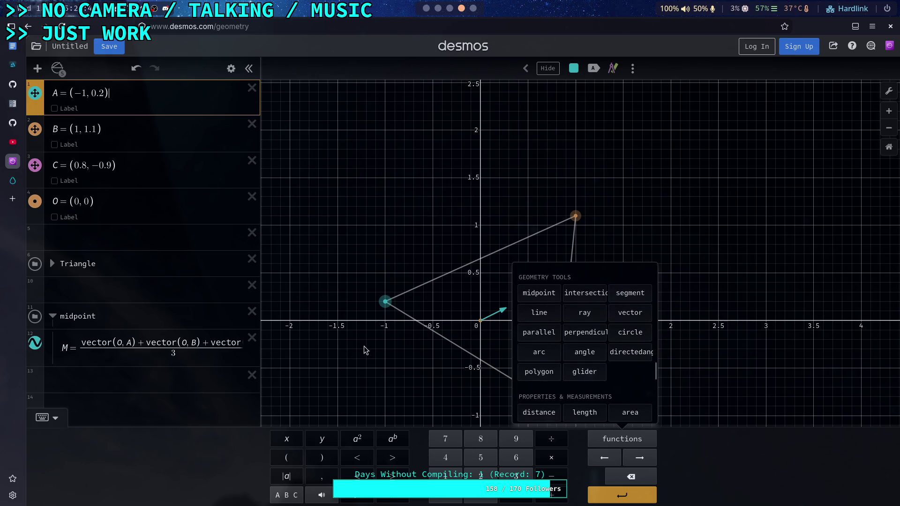
left_click(198, 368)
left_click(46, 419)
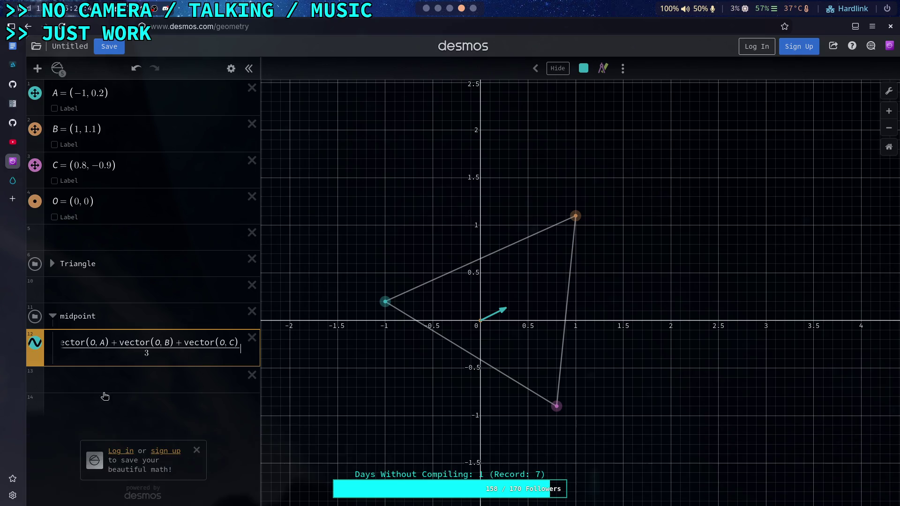
Step: Hide the M vector's arrow using the icon beside expression 12
left_click(153, 420)
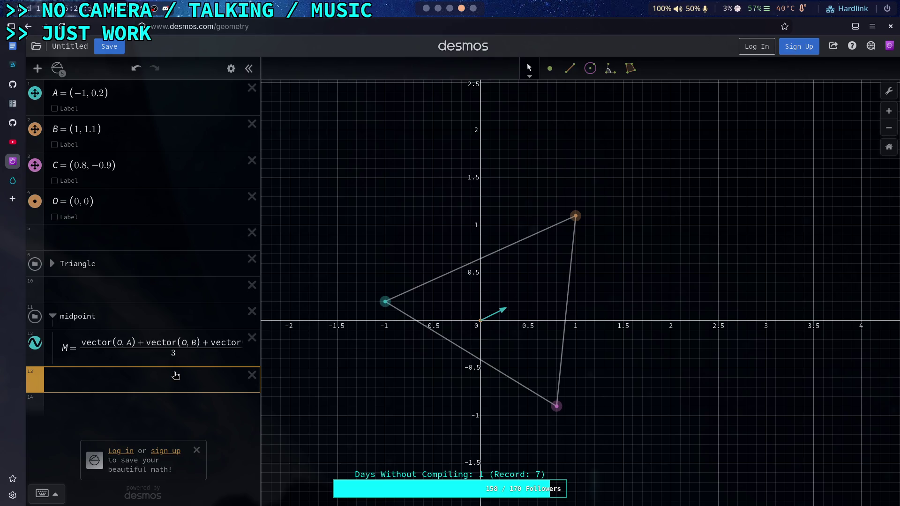
left_click(38, 347)
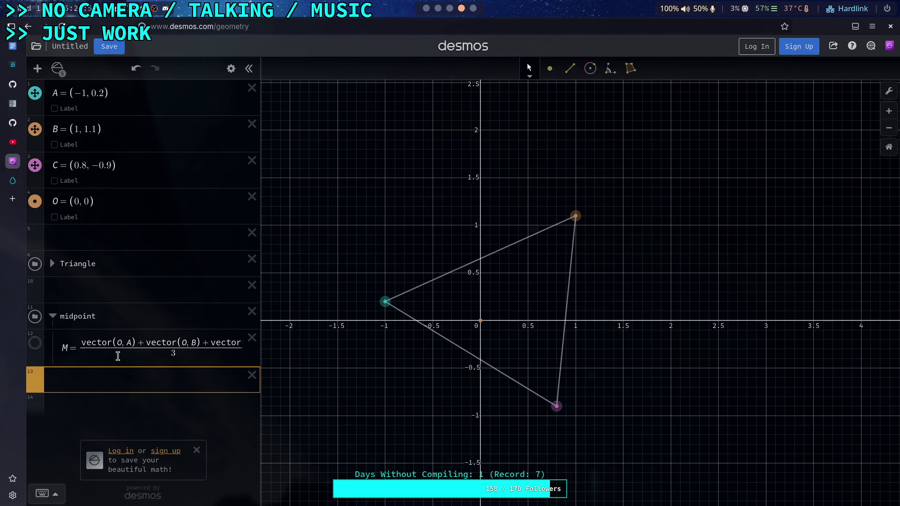
left_click(134, 357)
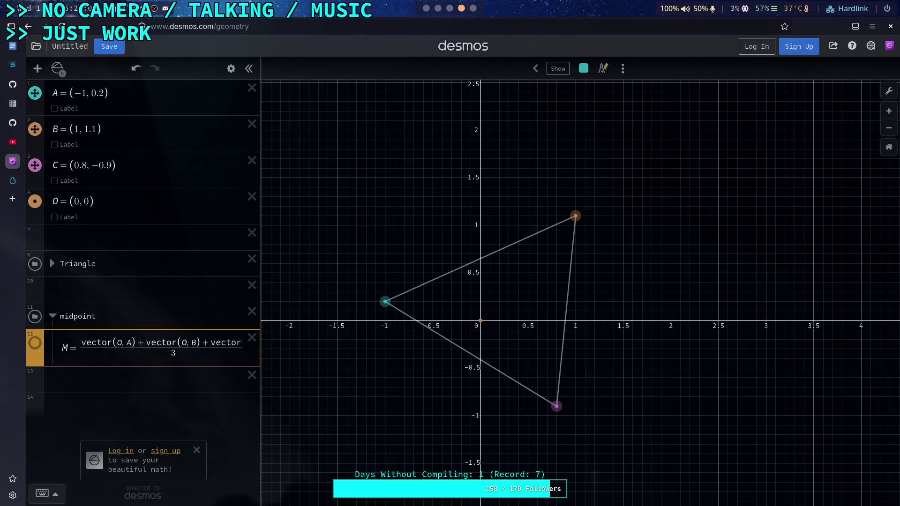
Step: Rename the averaged vector M₀ and add a row M = (M₀.x, M₀.y)
left_click(73, 355)
type("_0")
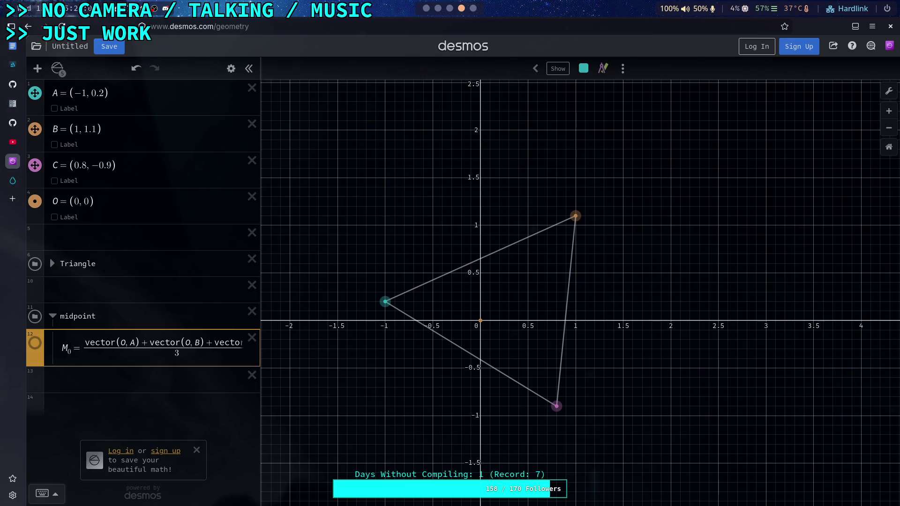
key("Return")
type("M=")
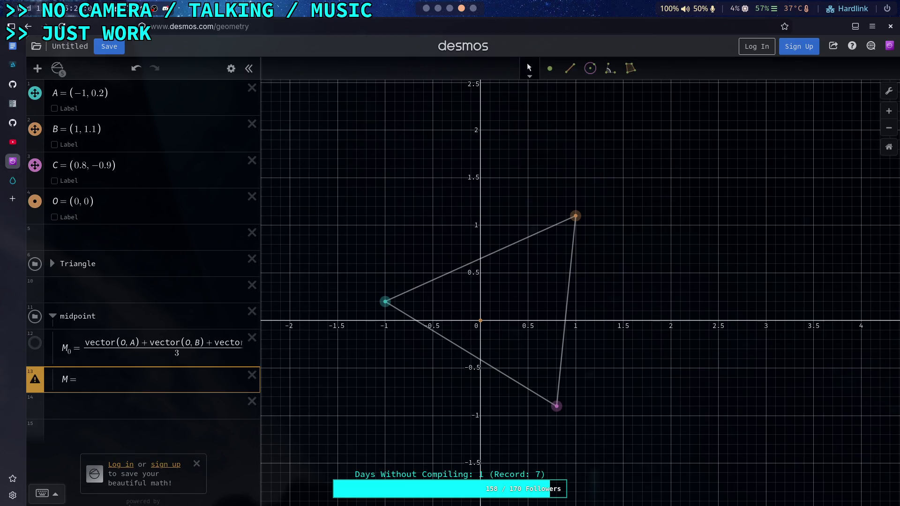
type("(M")
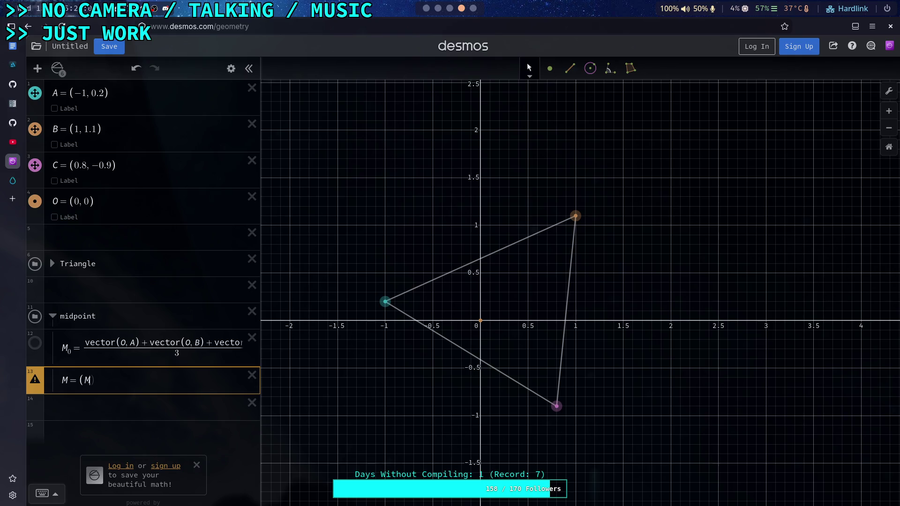
type("_0.x")
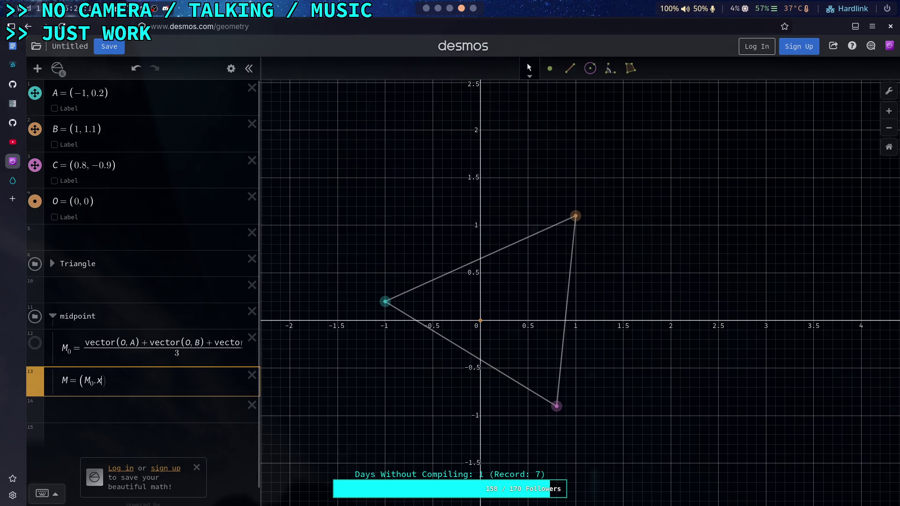
type(",M_0")
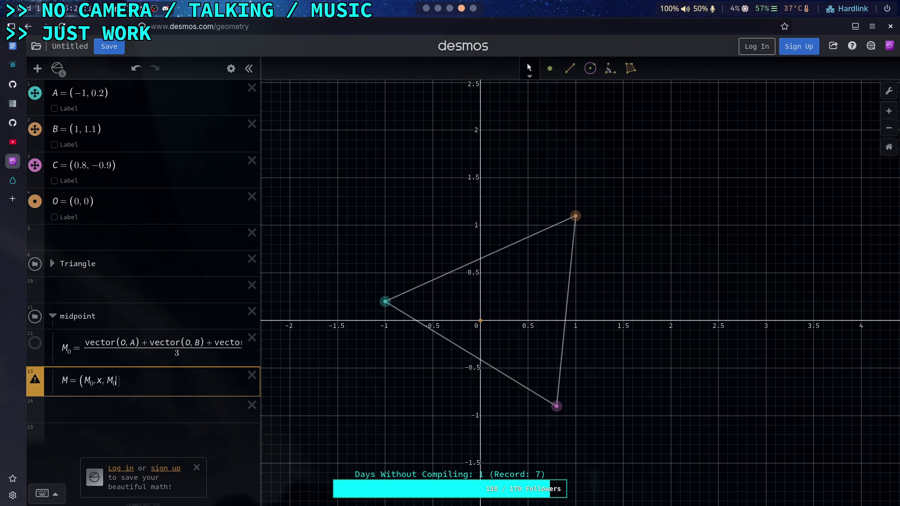
type(".y)")
Step: Try indexing M₀ with [0] and [1] instead of .x and .y in the M row
left_click(82, 406)
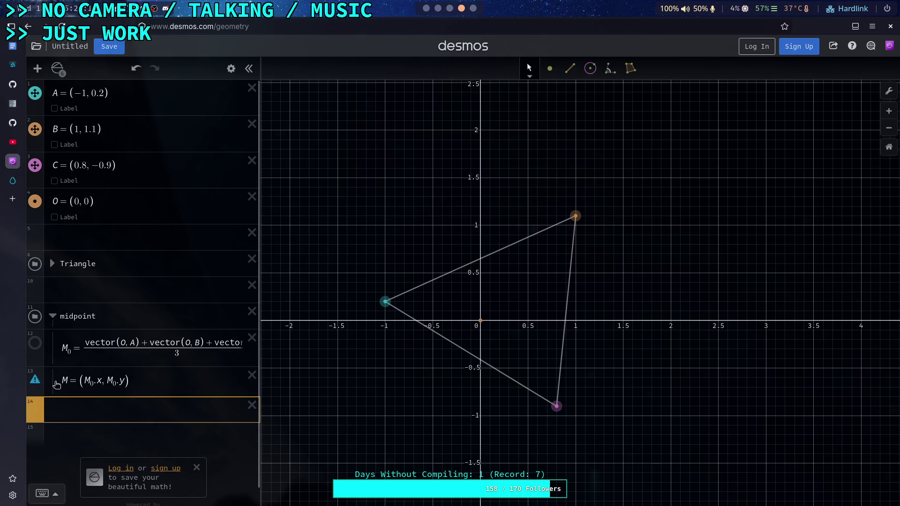
mouse_move(34, 381)
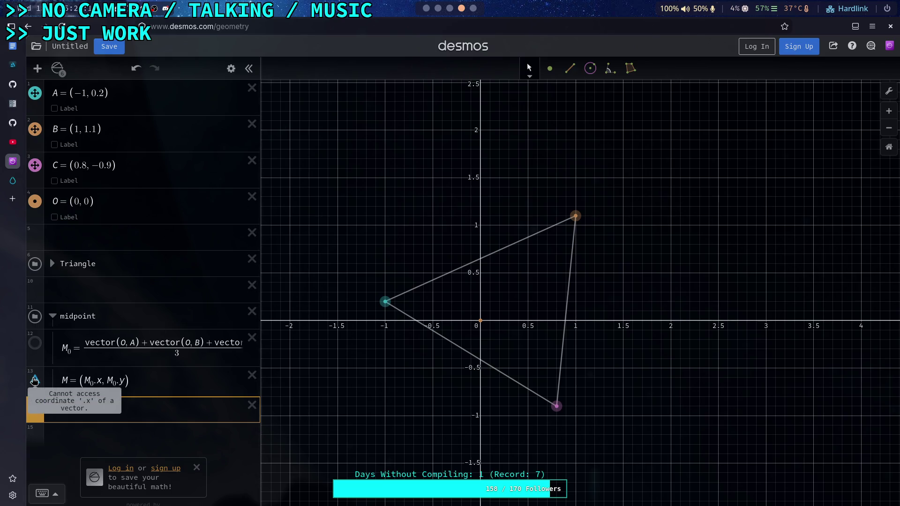
left_click(101, 381)
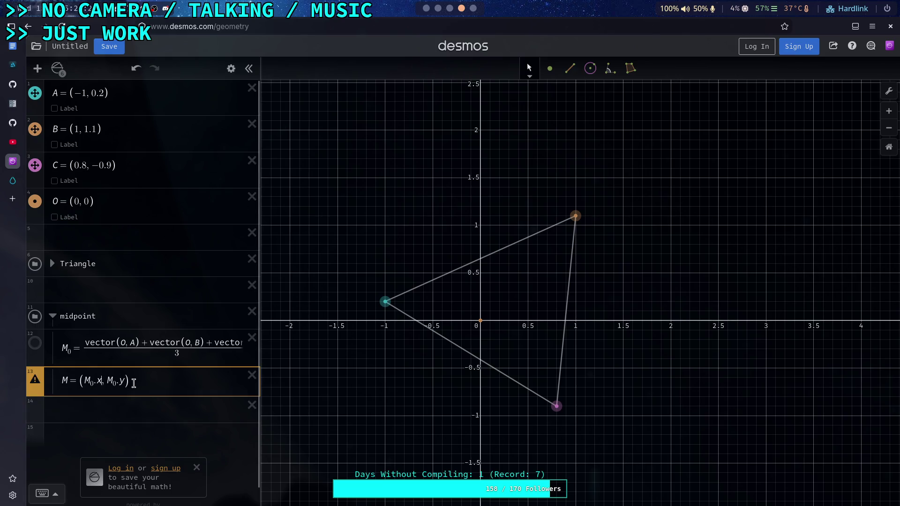
key("BackSpace")
key("BackSpace")
type("[0]")
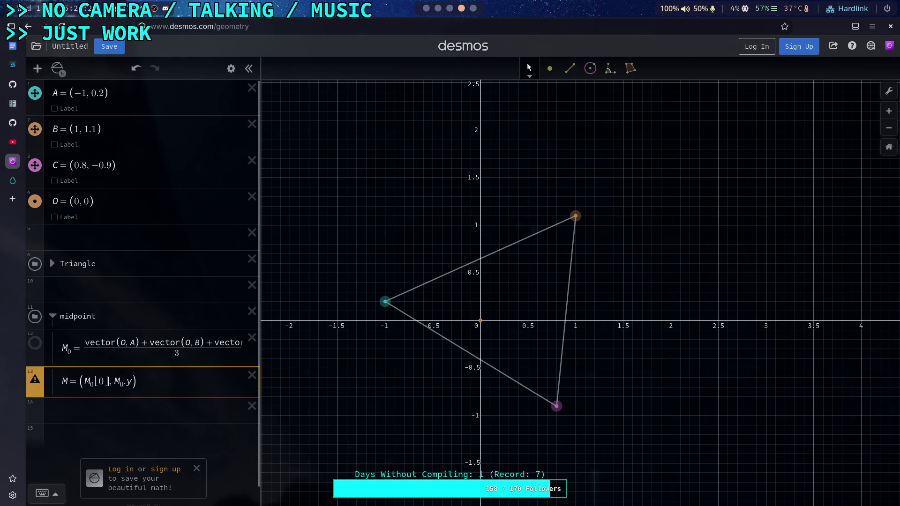
key("BackSpace")
key("BackSpace")
type("[1")
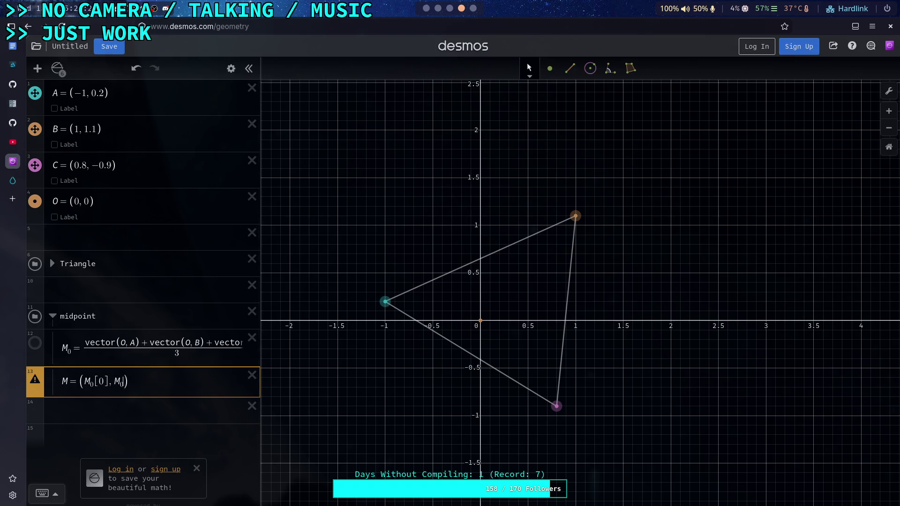
left_click(115, 414)
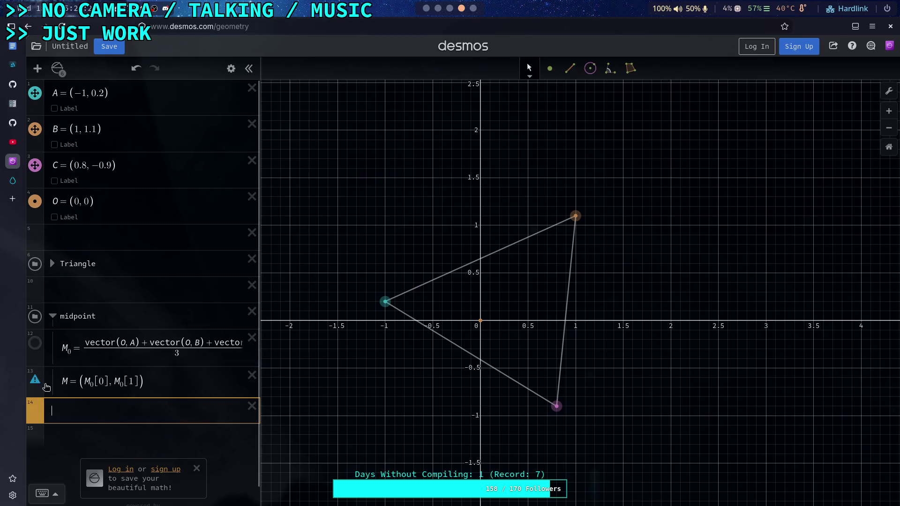
Step: Experiment with other accessors after M₀ in M's coordinate definition
mouse_move(35, 383)
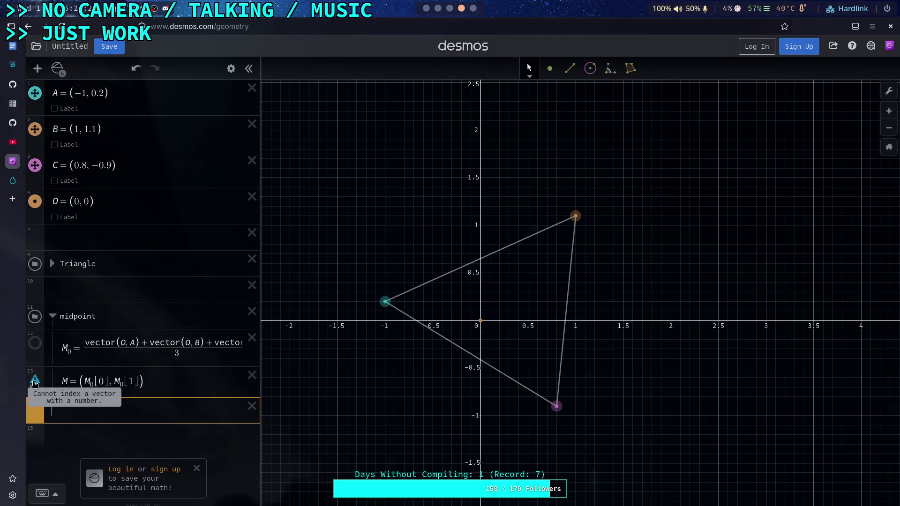
left_click(109, 384)
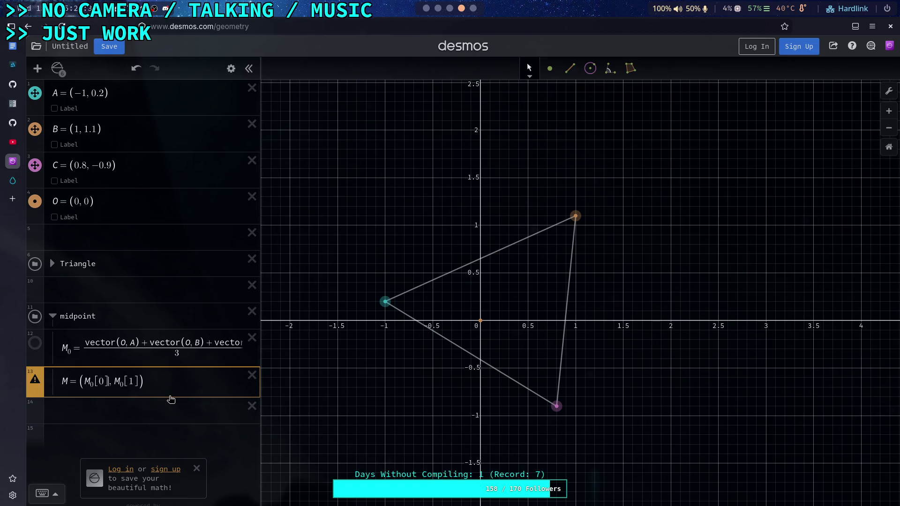
key("BackSpace")
key("BackSpace")
key("BackSpace")
key("BackSpace")
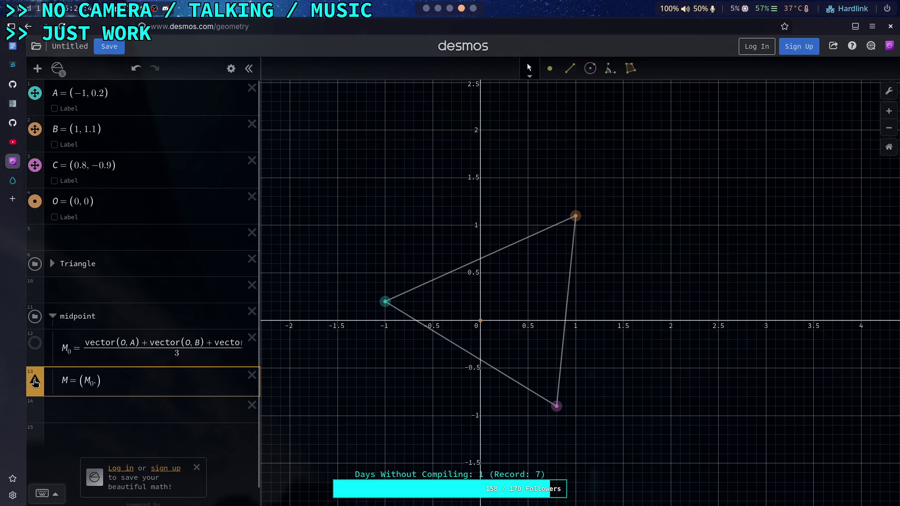
mouse_move(35, 382)
type("a")
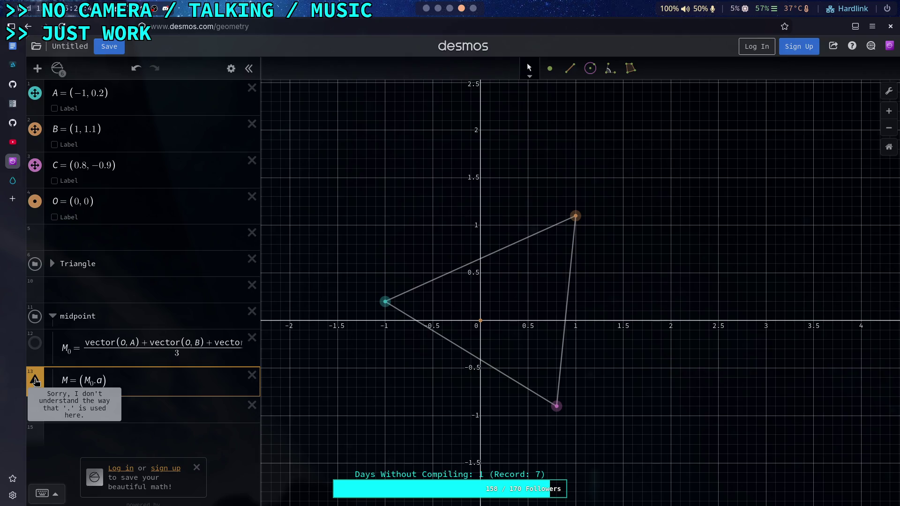
key("BackSpace")
type("k")
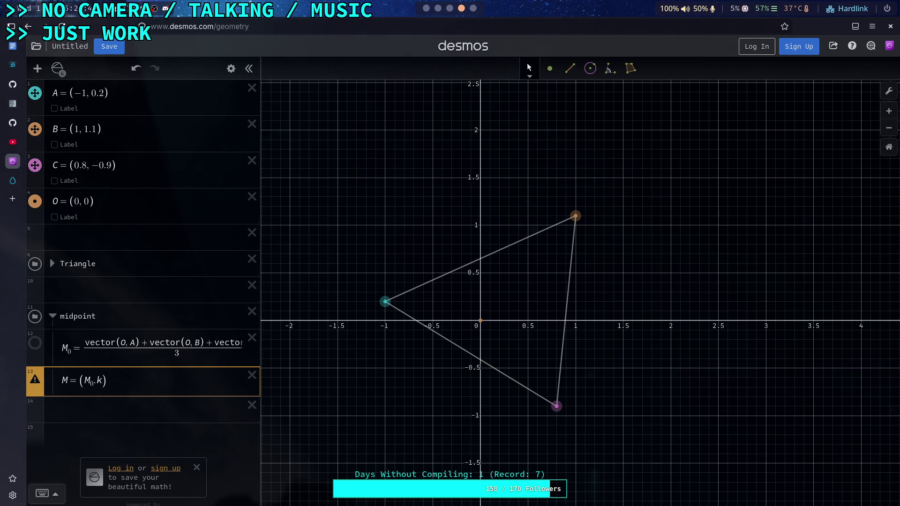
Step: Delete the failing M coordinate row and rename M₀ back to M
mouse_move(35, 381)
left_click(556, 70)
left_click(555, 77)
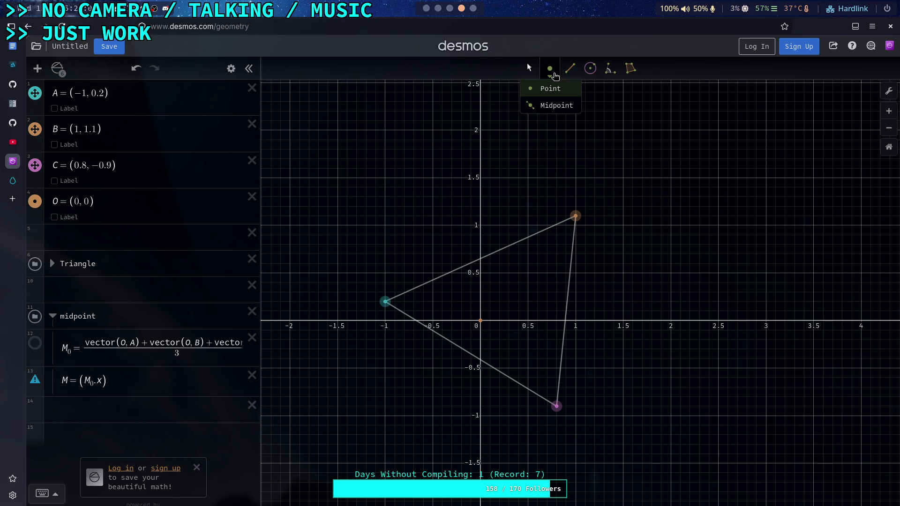
left_click(252, 375)
left_click(66, 350)
key("BackSpace")
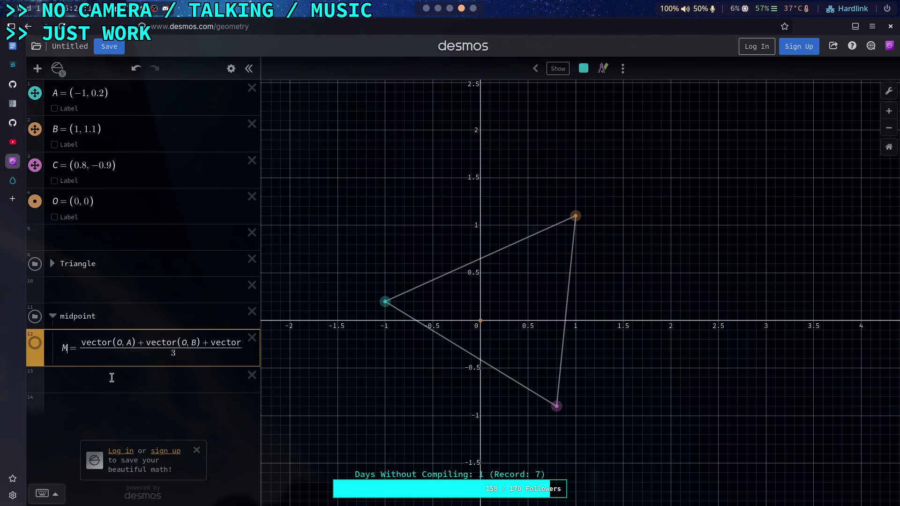
Step: Commit M = (vector(O,A)+vector(O,B)+vector(O,C))/3 so it graphs as an arrow from the origin
left_click(111, 378)
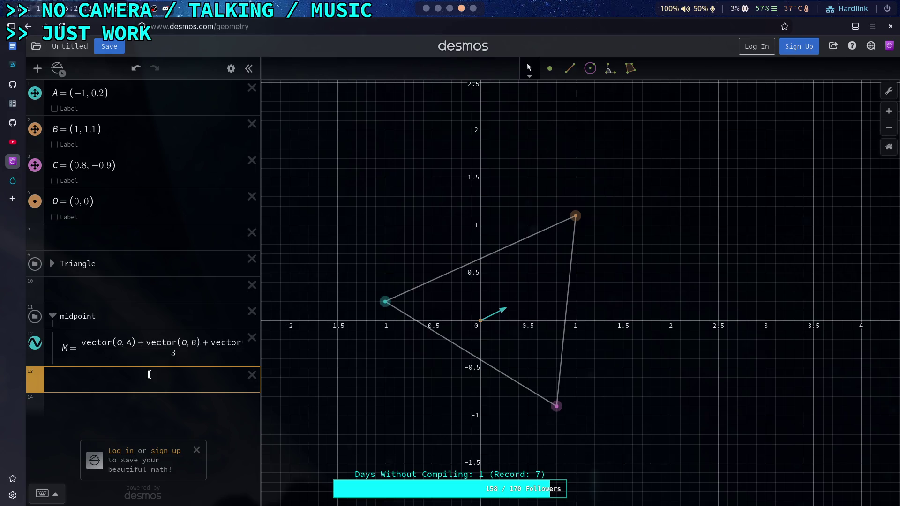
Step: Start a new row as vector(B, O+M) as a first try at a B-to-M arrow
type("vector")
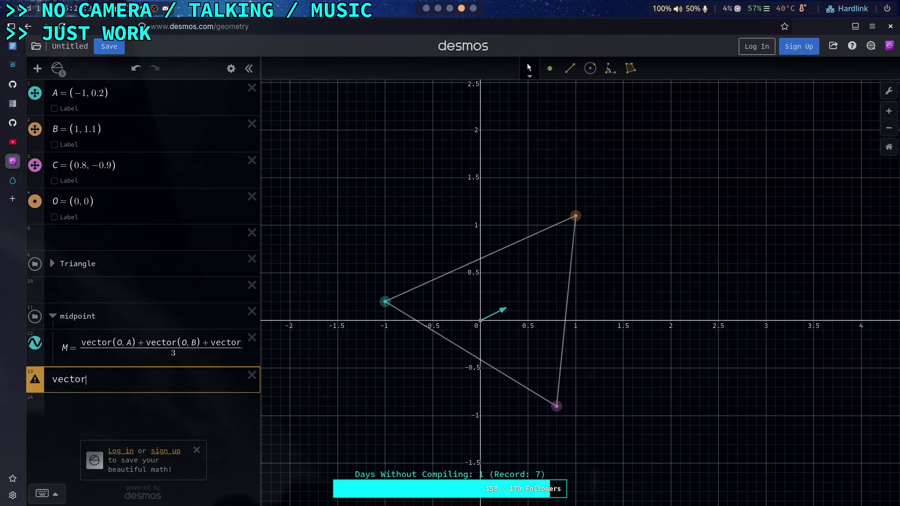
type("(B")
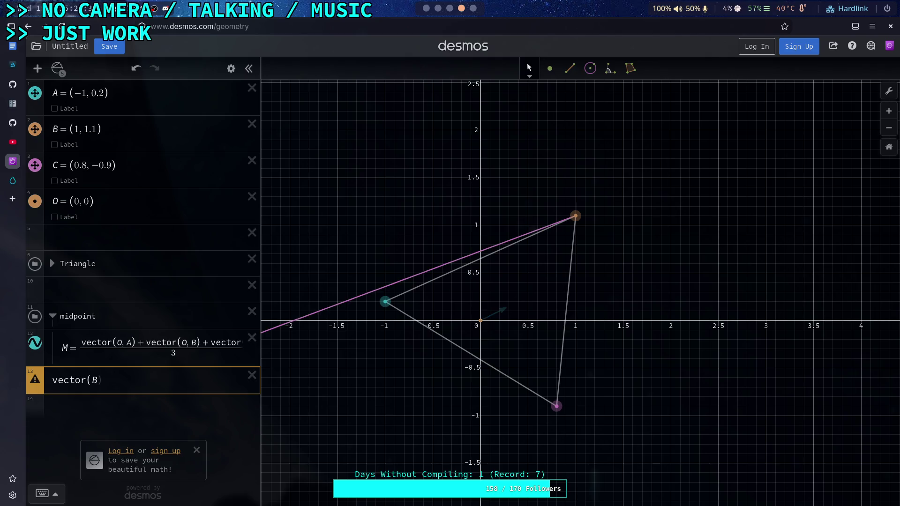
type(",O")
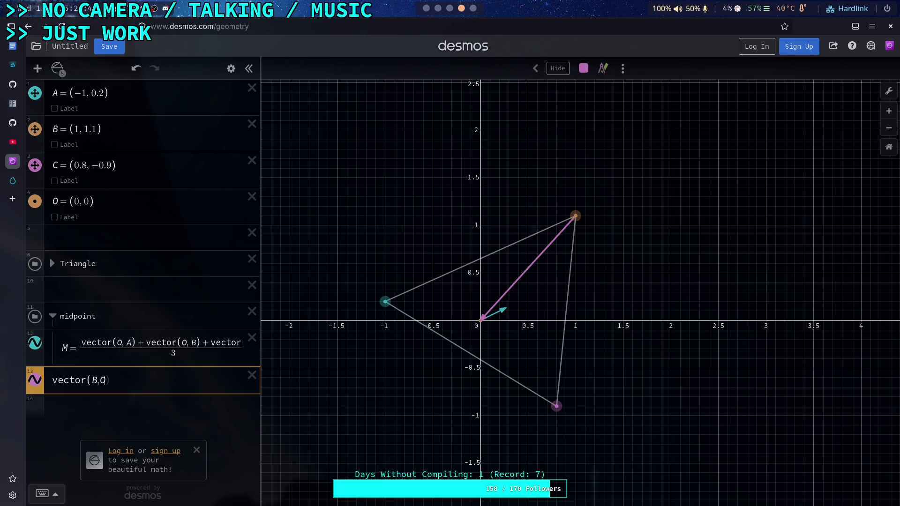
key("BackSpace")
type("W")
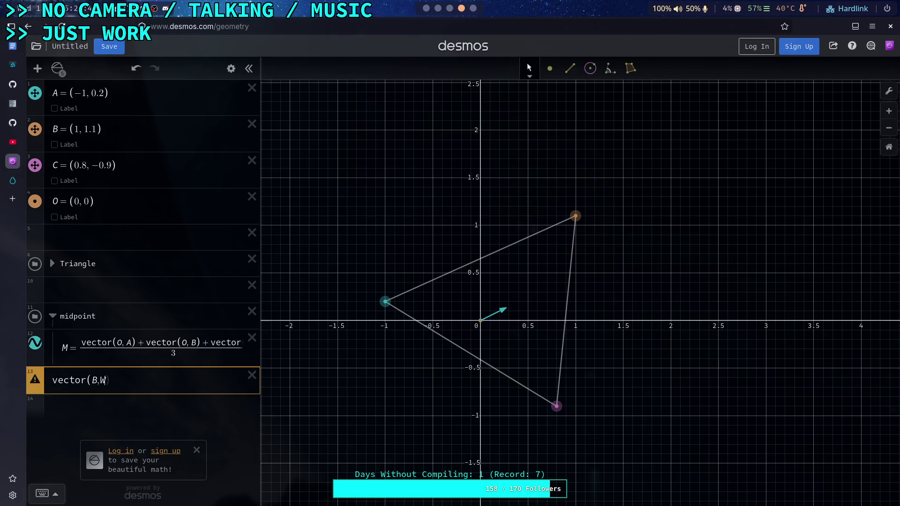
key("BackSpace")
key("BackSpace")
type(",M")
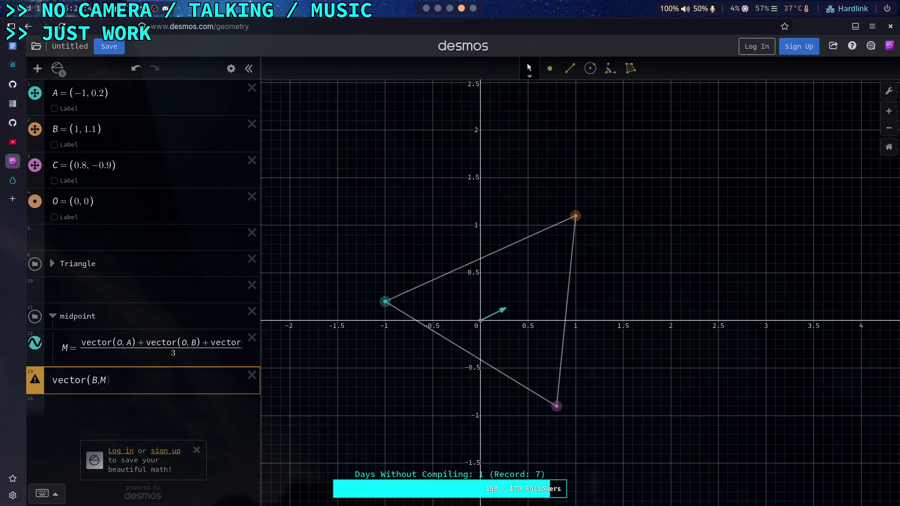
key("BackSpace")
key("BackSpace")
type(",O+M")
mouse_move(35, 381)
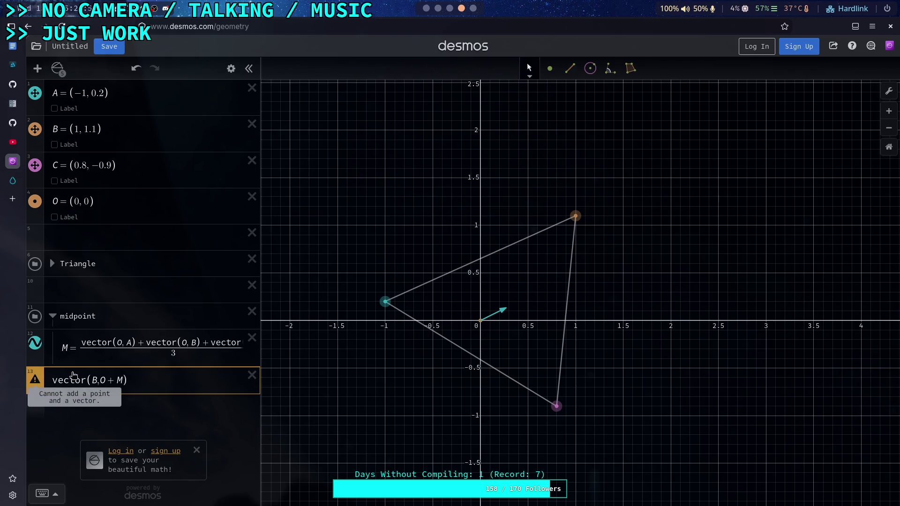
left_click(136, 404)
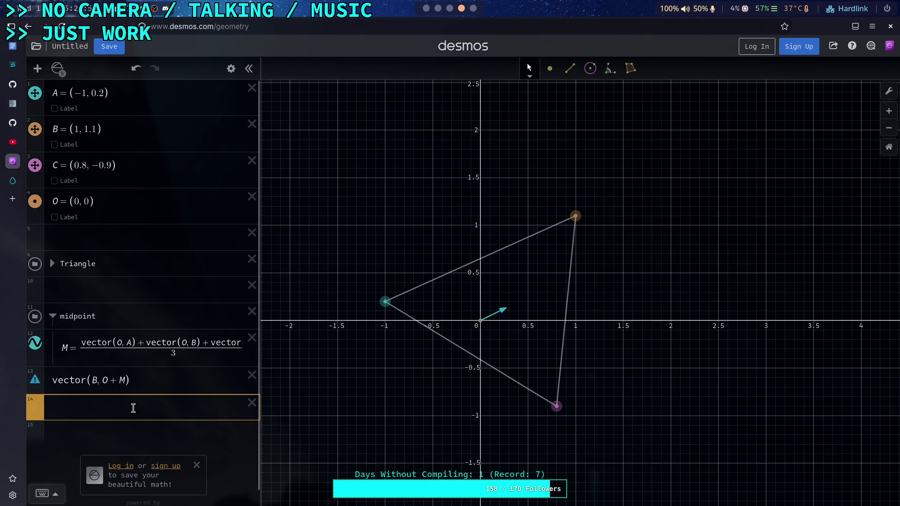
Step: Change the end point to vector(O)+M, then to plain M, giving vector(B, M)
left_click(103, 381)
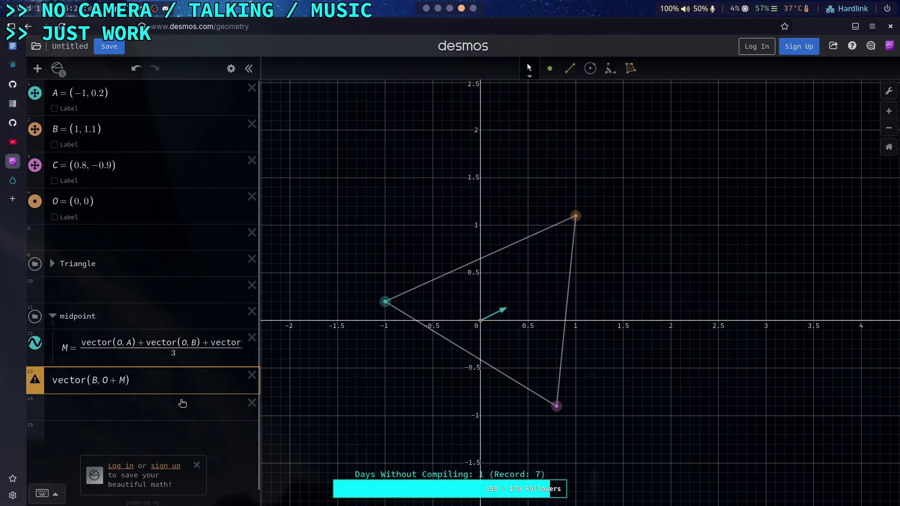
type("vector")
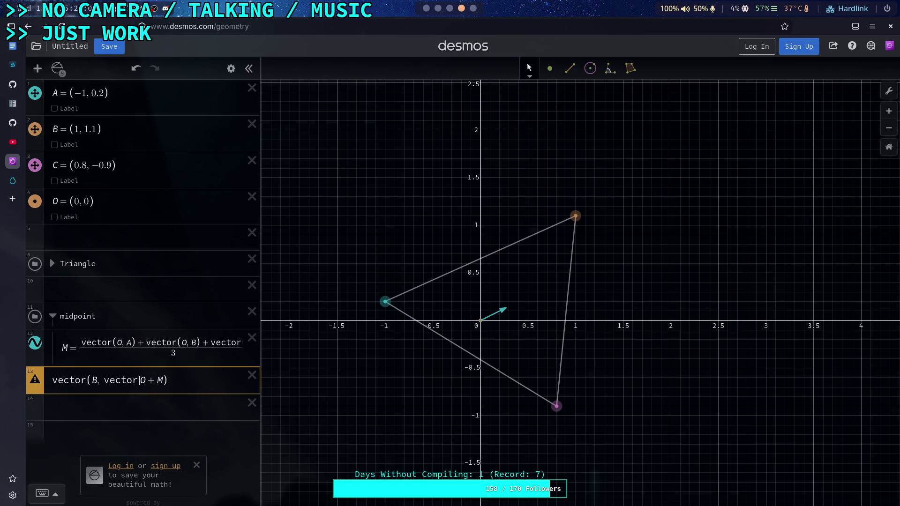
type("(O)")
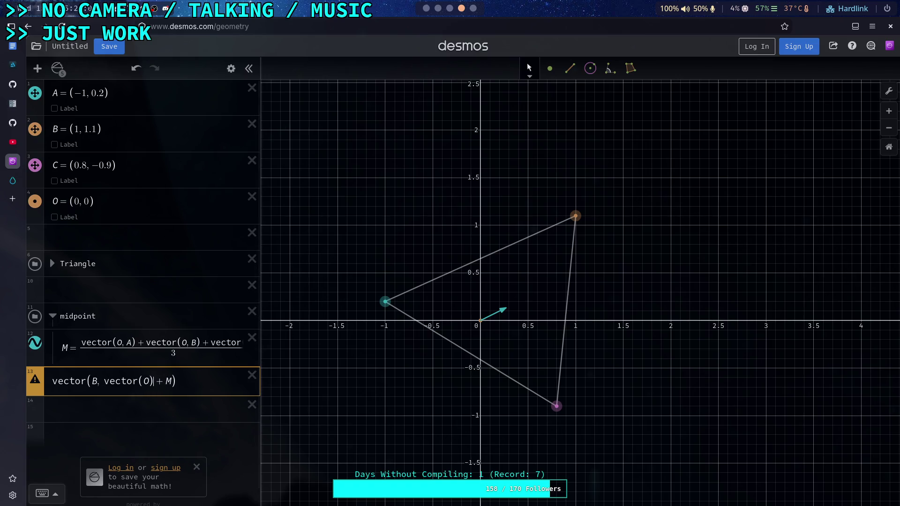
left_click(143, 381)
key("BackSpace")
key("BackSpace")
key("BackSpace")
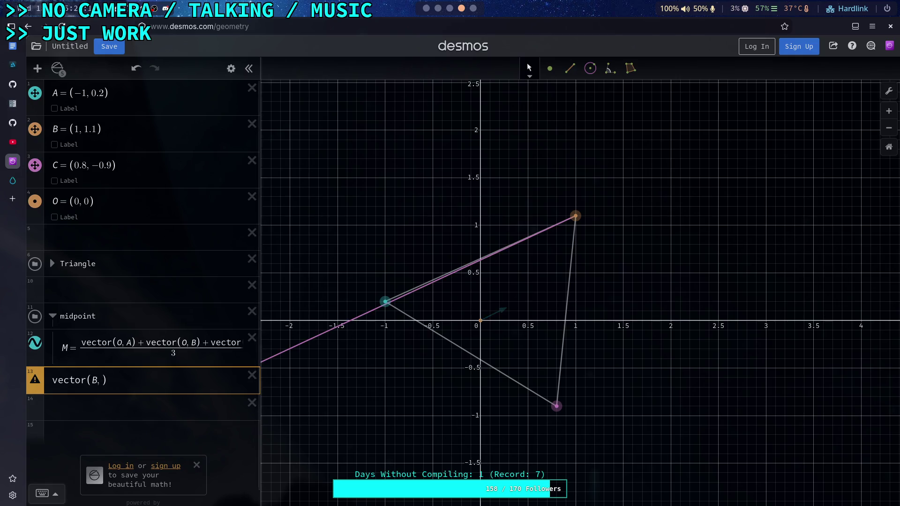
type("M")
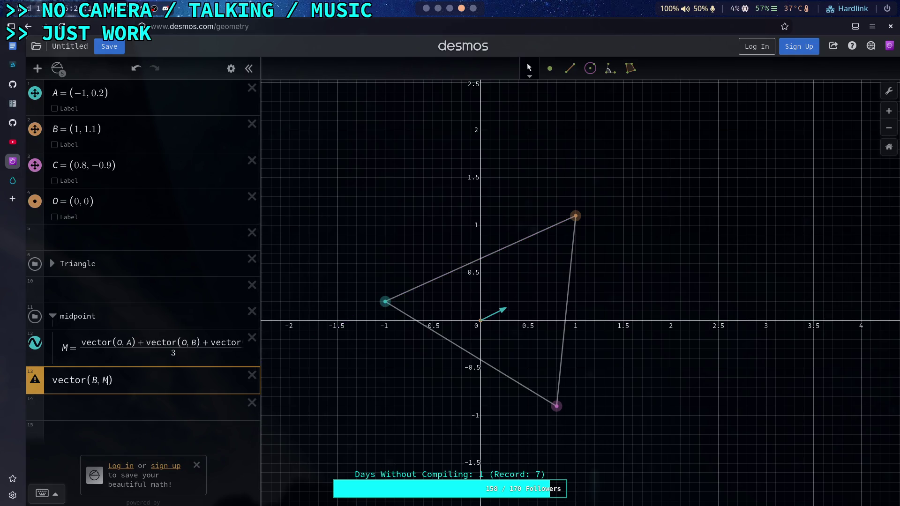
left_click(155, 412)
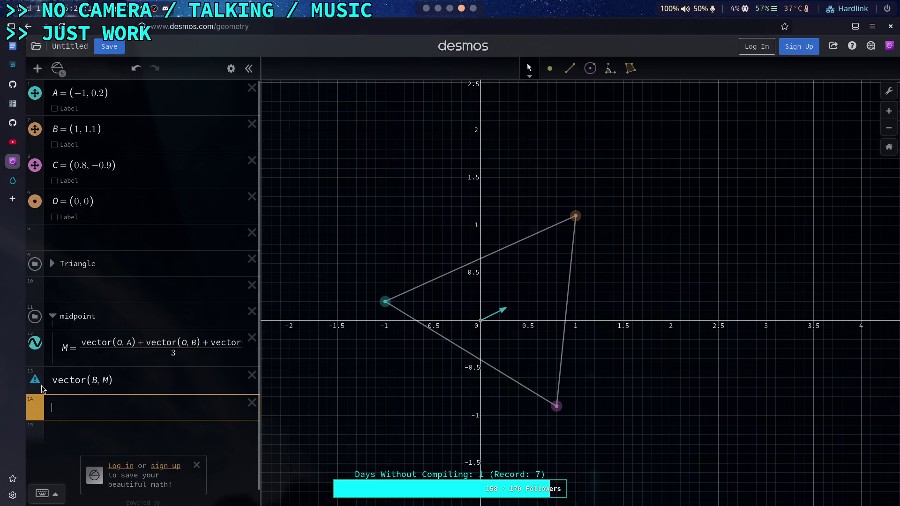
Step: Try M.point as the end point, then revert to vector(B, M) despite the warning
mouse_move(39, 380)
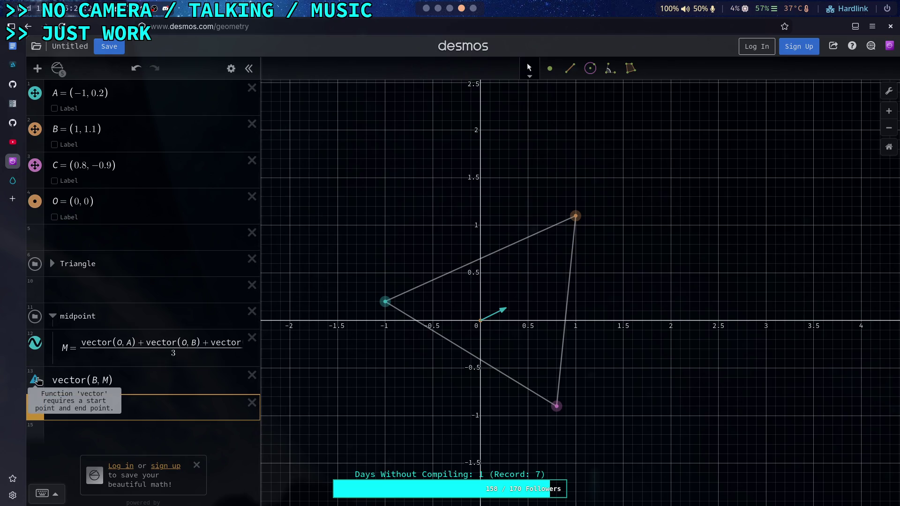
left_click(97, 380)
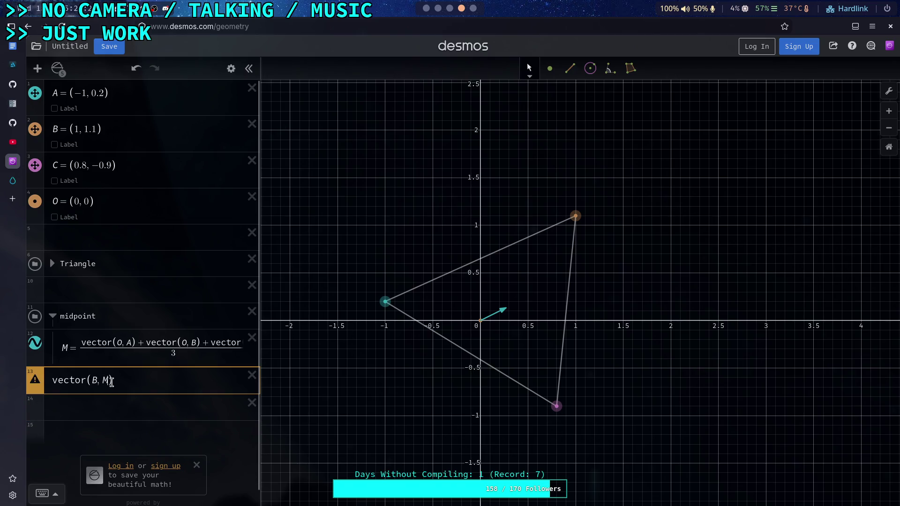
type(".point")
left_click(132, 403)
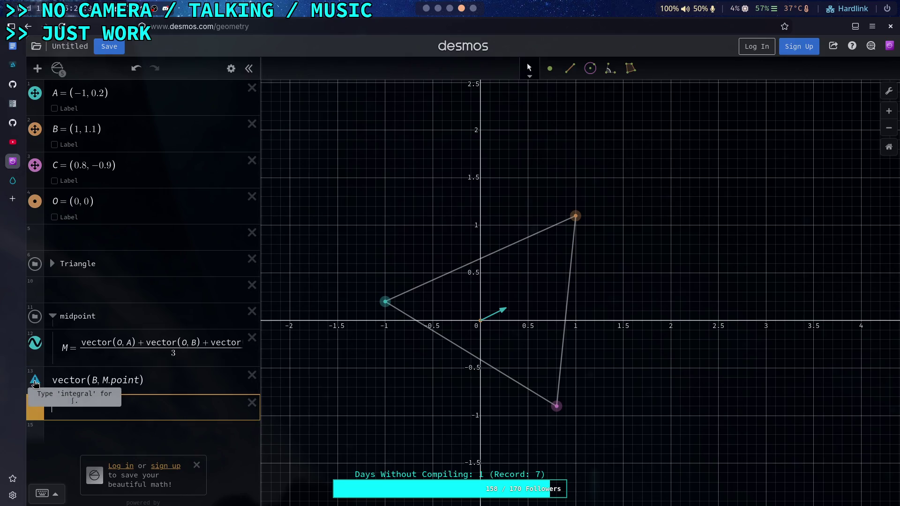
left_click_drag(112, 381, 142, 380)
key("BackSpace")
key("BackSpace")
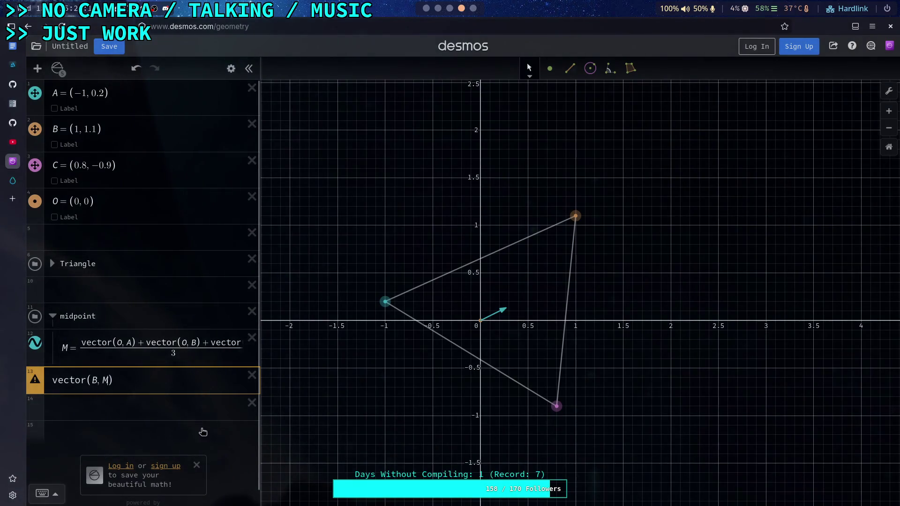
left_click(42, 494)
Step: Insert translate from the functions list, then clear expression 13 to start over
left_click(605, 437)
scroll(591, 358, "down", 10)
scroll(588, 357, "up", 3)
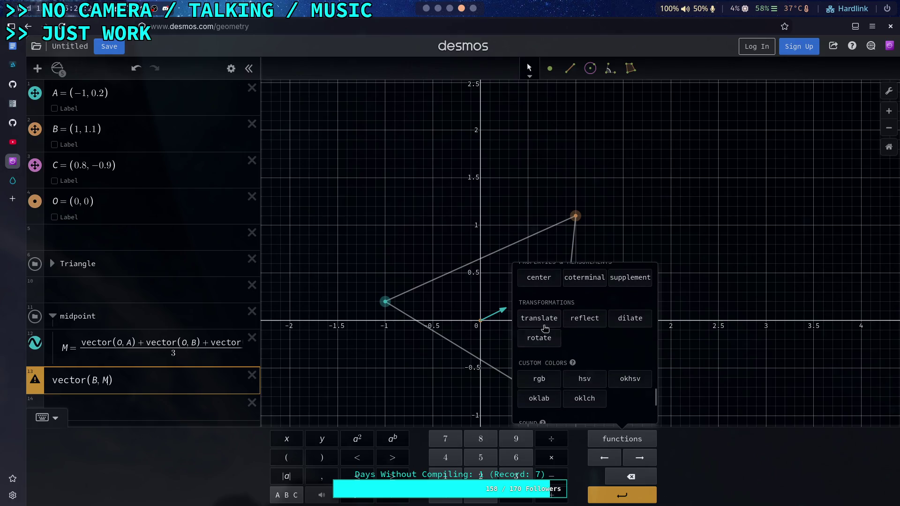
left_click(547, 319)
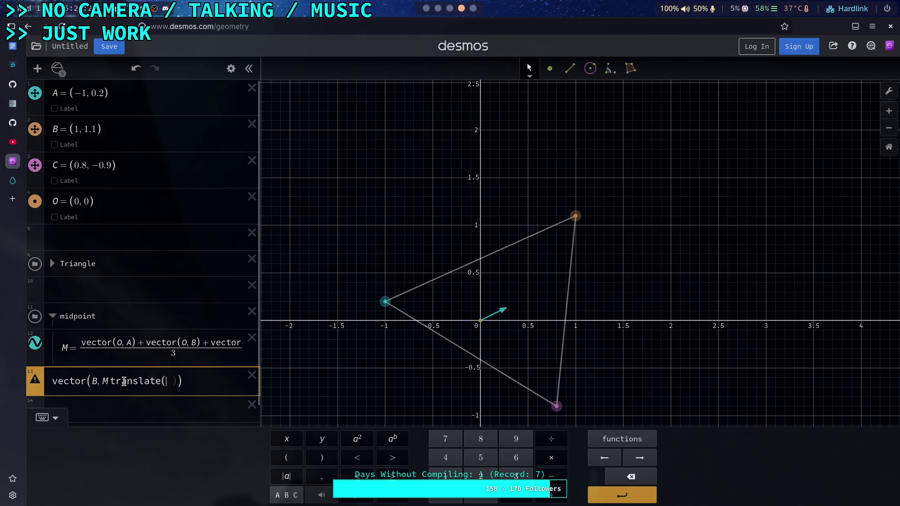
left_click(106, 381)
key("ctrl+a")
key("BackSpace")
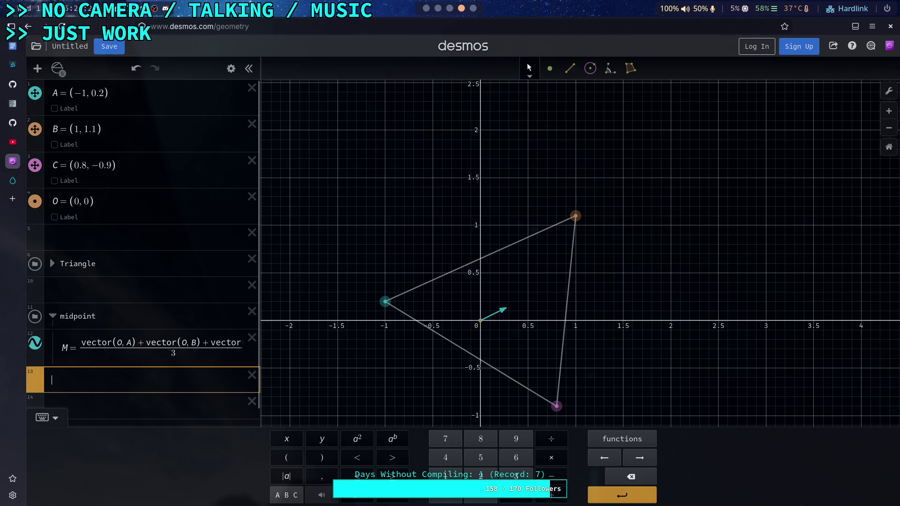
Step: Rewrite expression 13 as vector(B, translate(O,M)), drawing an arrow from B to the centroid
type("translate(")
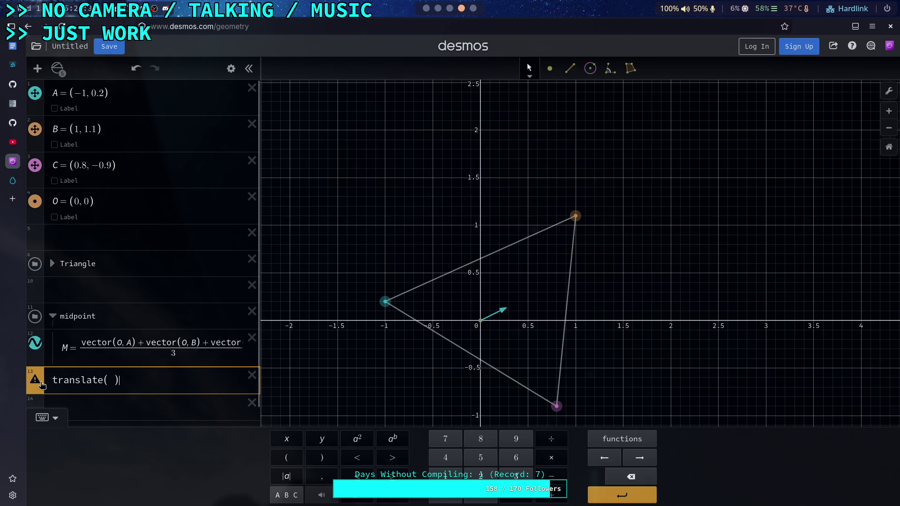
mouse_move(41, 385)
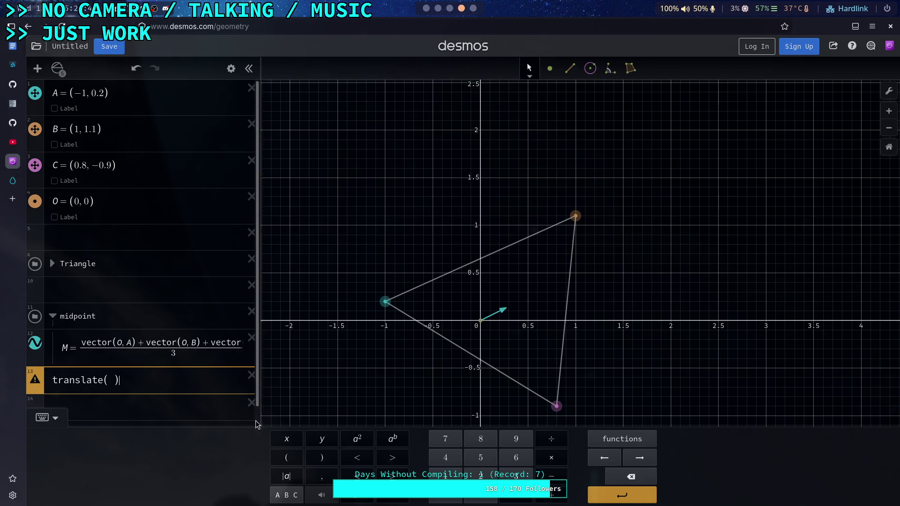
left_click(42, 417)
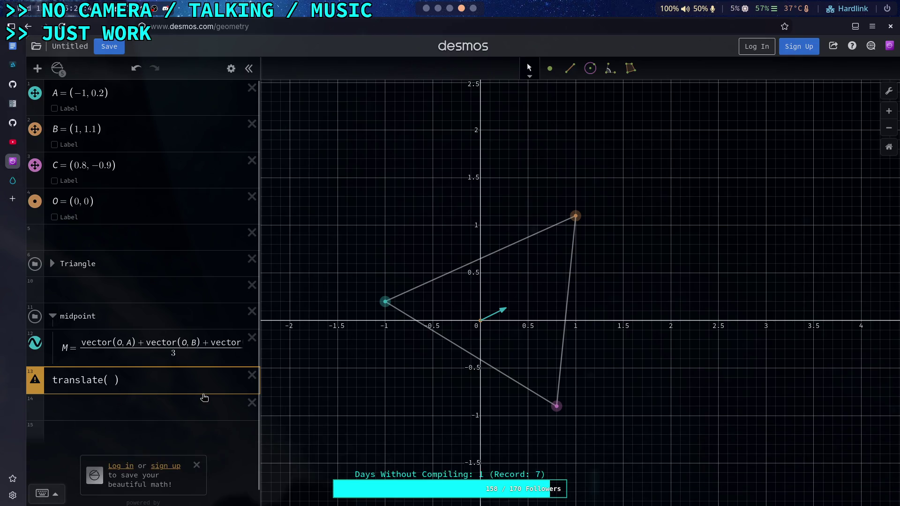
type("O,M")
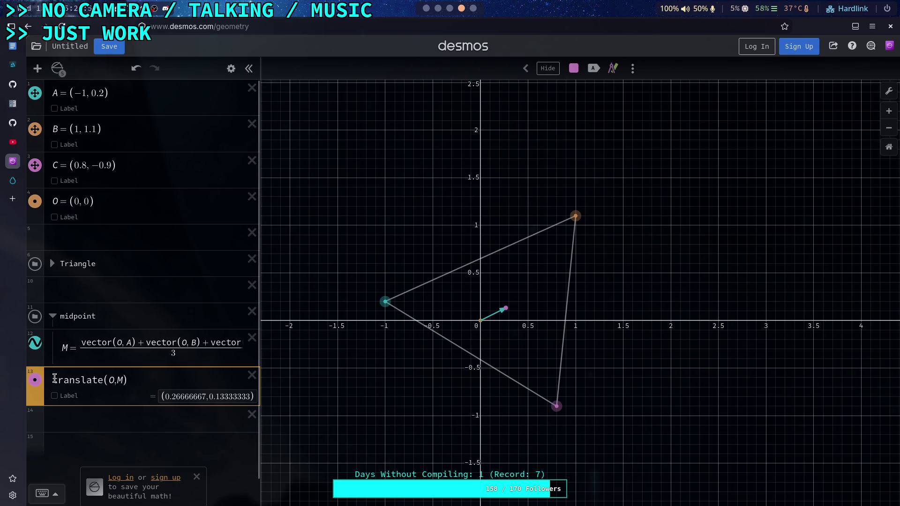
left_click(54, 380)
type("vector(")
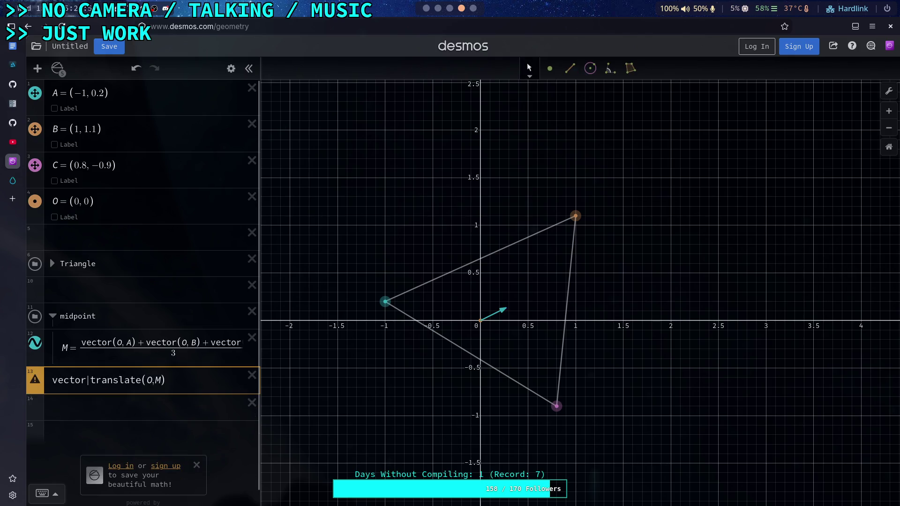
type("B,")
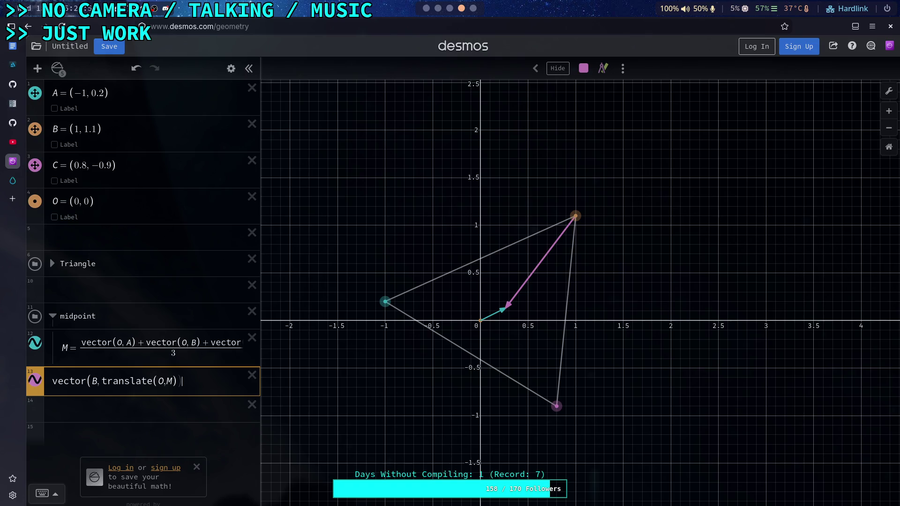
type(")")
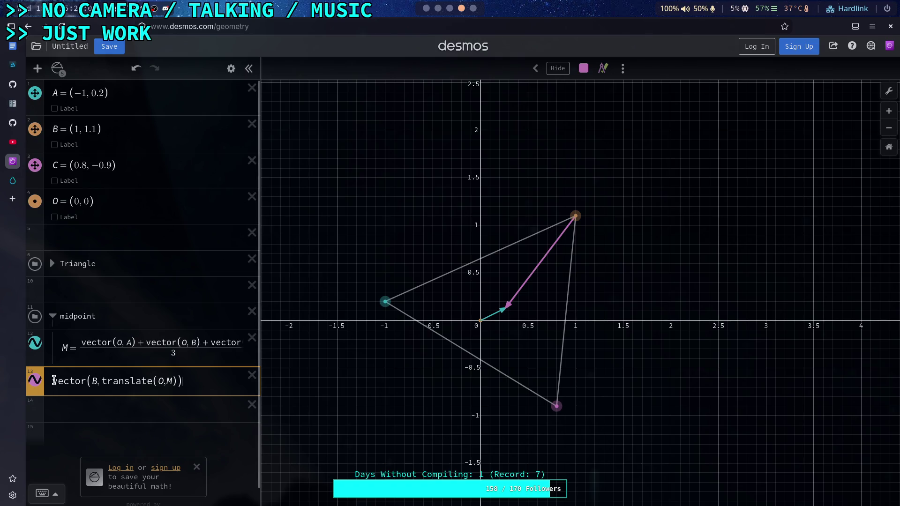
Step: Try wrapping the vector in length(), undo it, and name it B_m
left_click(53, 381)
type("length(")
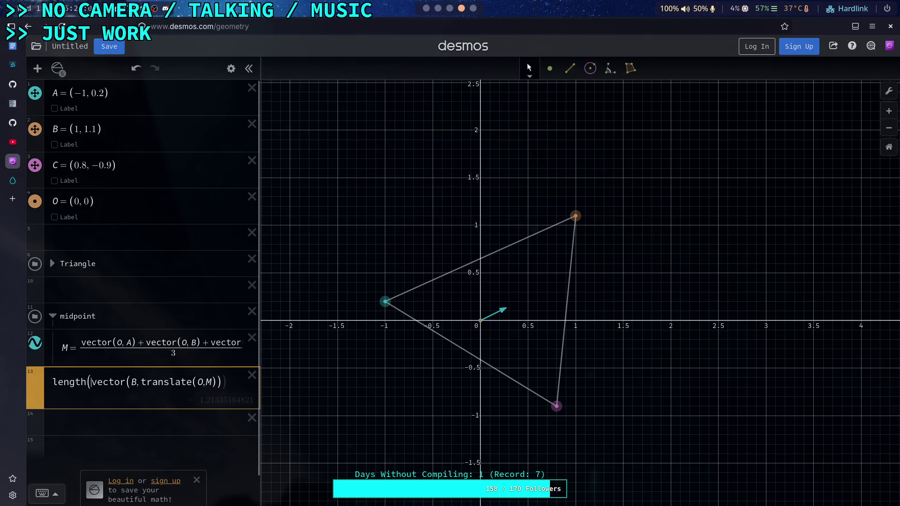
left_click(229, 382)
left_click(92, 381)
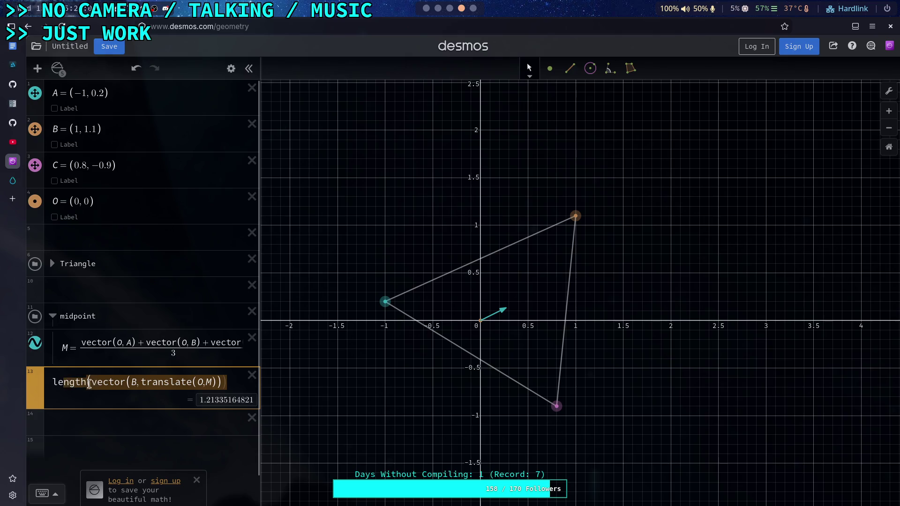
key("BackSpace")
key("BackSpace")
key("BackSpace")
key("BackSpace")
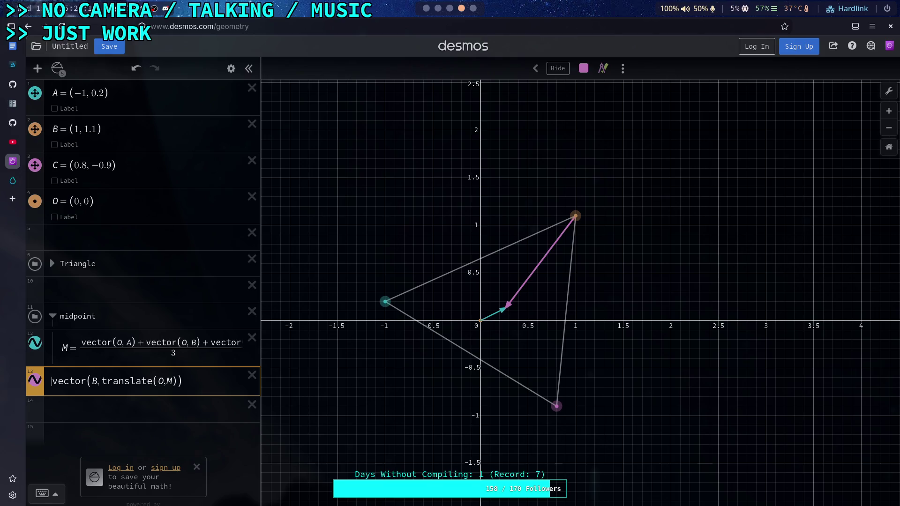
type("BM")
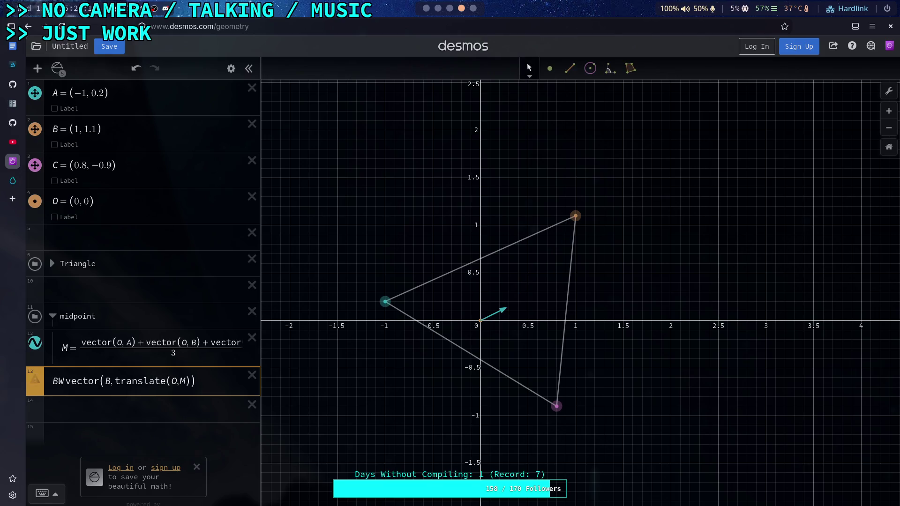
type("=")
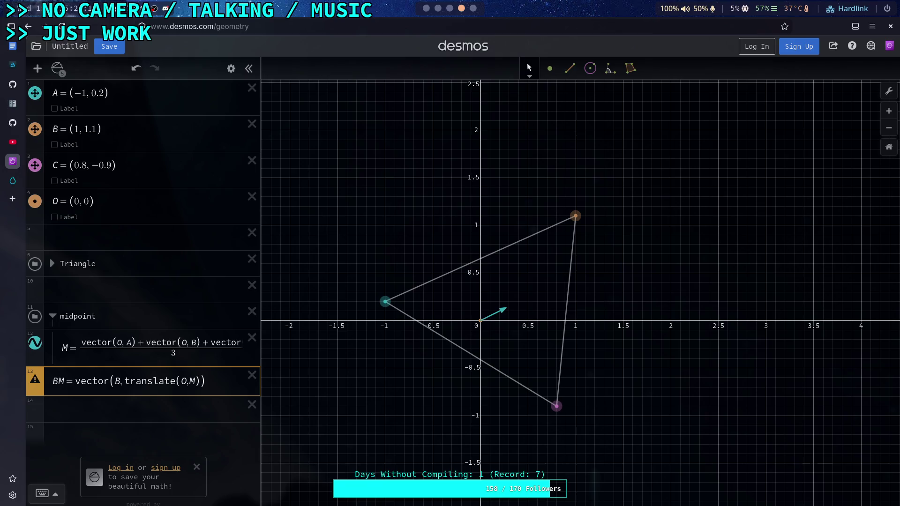
key("Left")
key("BackSpace")
type("_M")
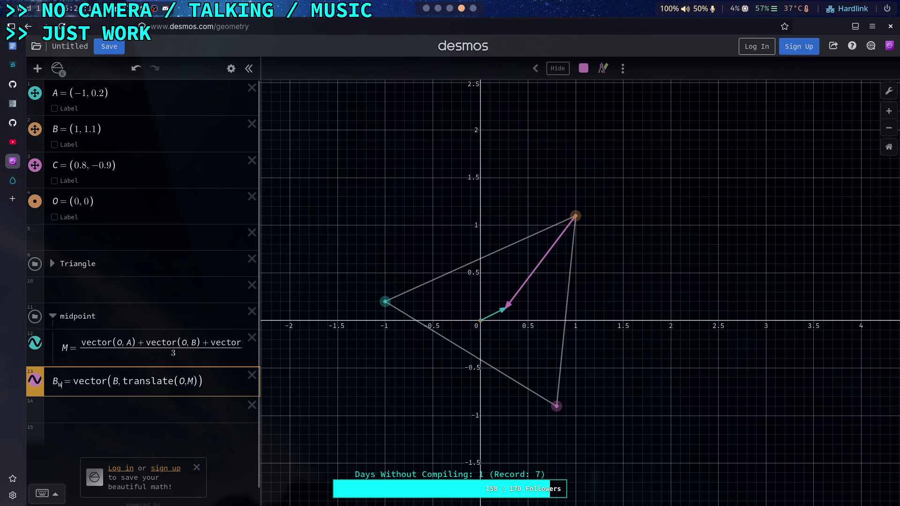
left_click(218, 381)
Step: Add a new row beginning A_m = vector(A, translate
key("Return")
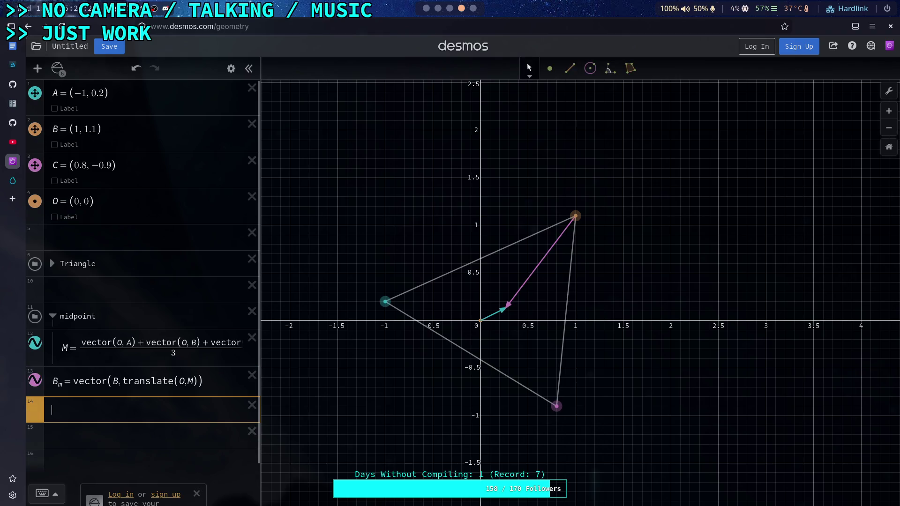
type("A_m")
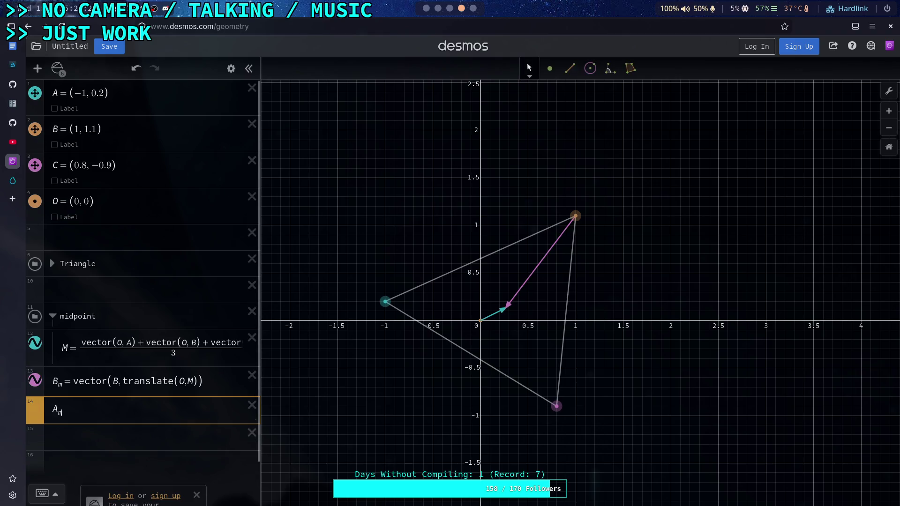
type("=vector(A,translate")
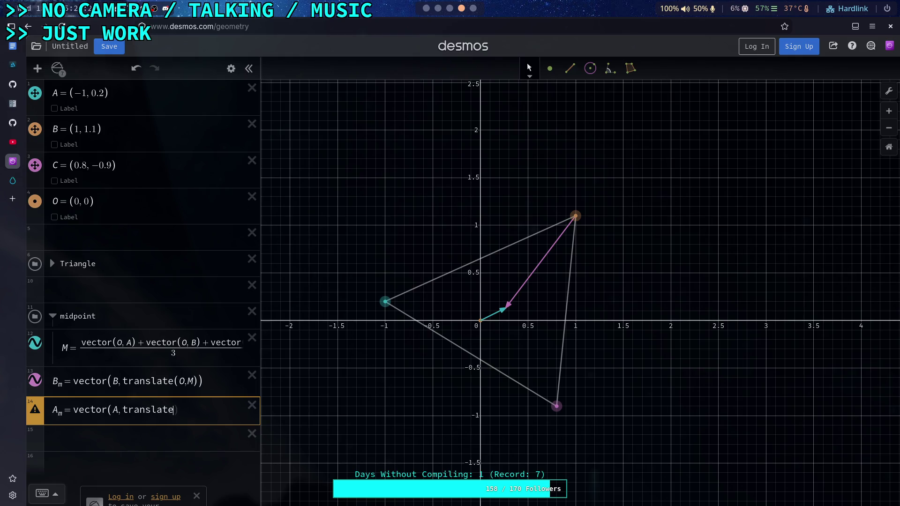
left_click(139, 343)
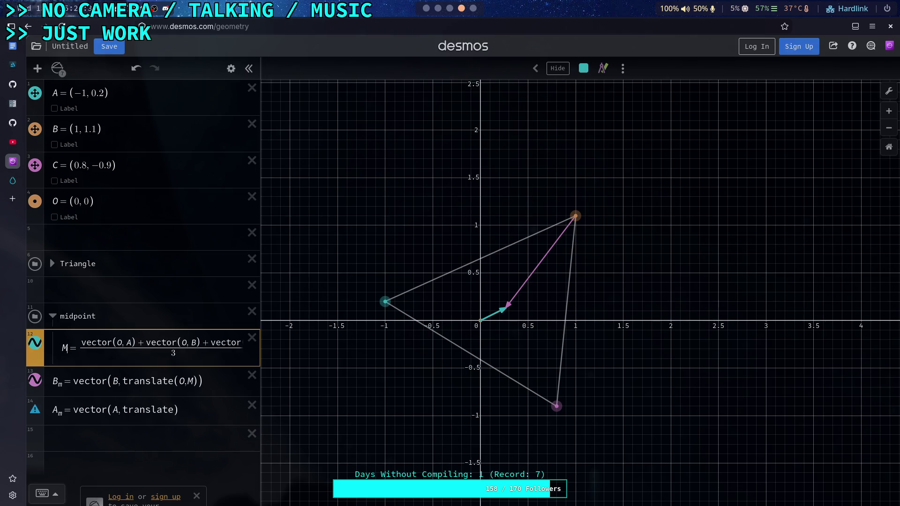
Step: Rename the centroid sum to M₀ and add point M = translate(O, M₀)
type("0")
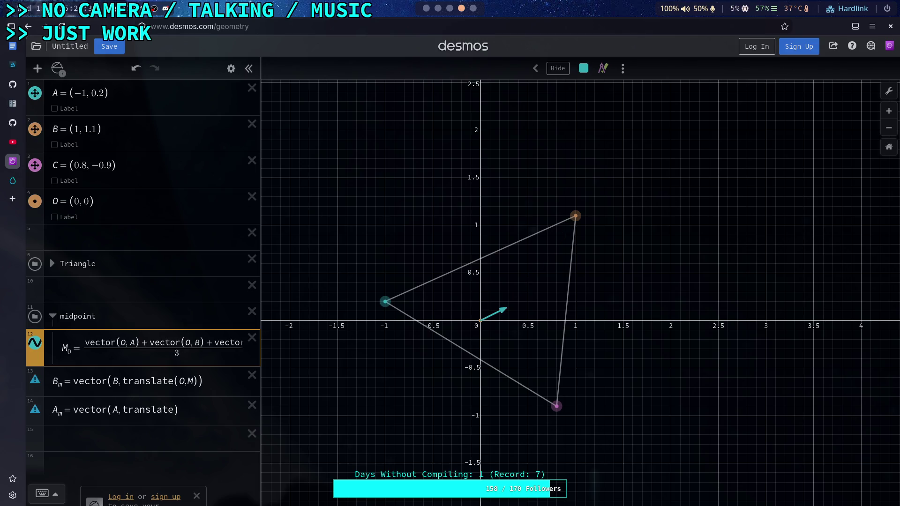
key("Return")
type("M=")
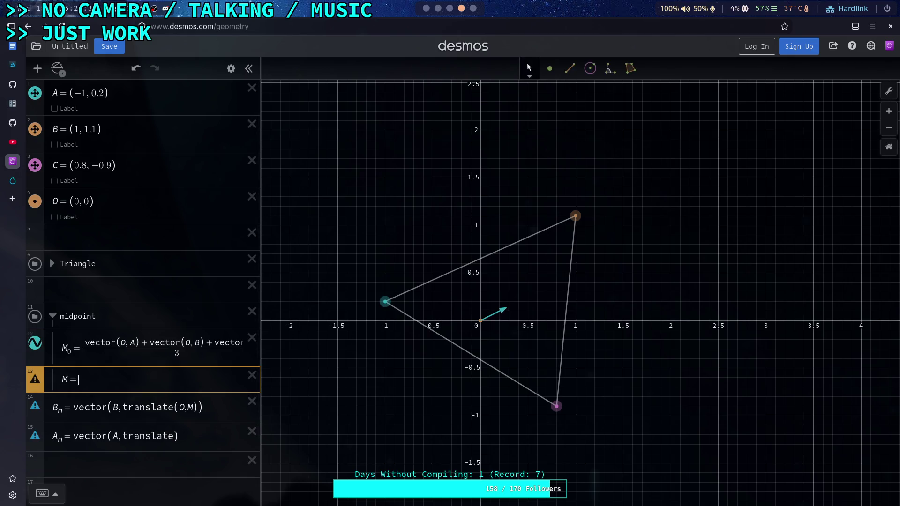
type("translate(")
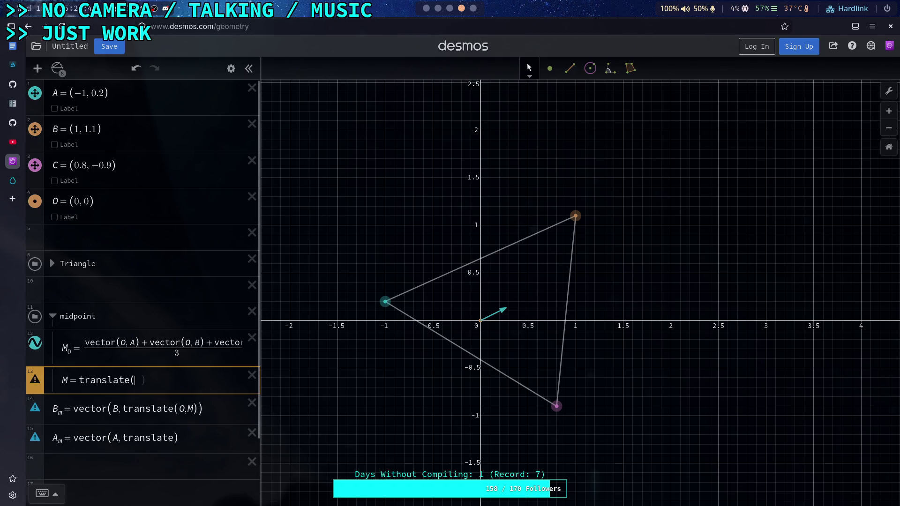
type("O,M")
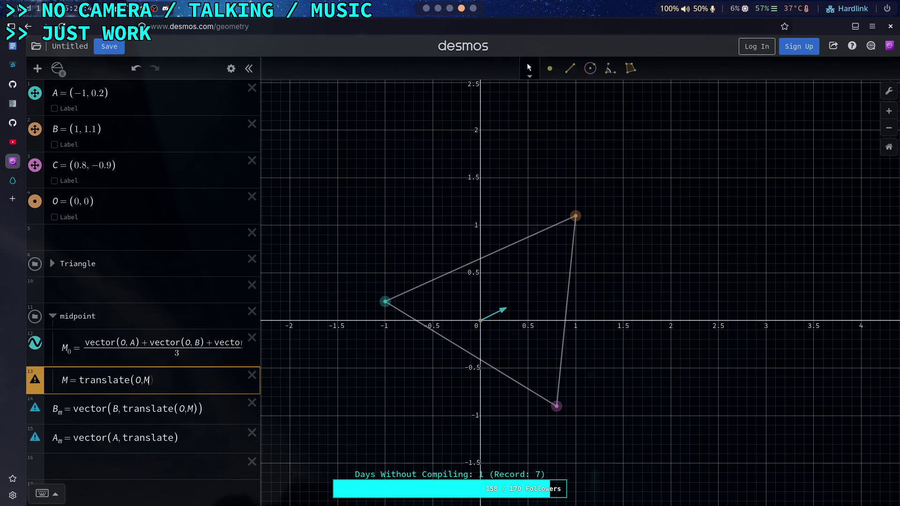
type("0")
key("Down")
Step: Make B_m and A_m end at point M, and move A_m above B_m
type("W")
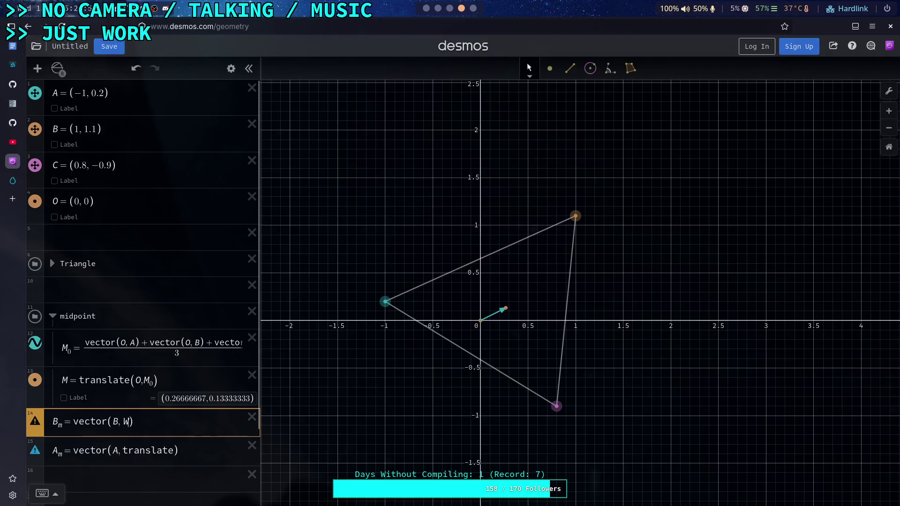
key("BackSpace")
type("M")
key("Down")
key("BackSpace")
key("BackSpace")
key("BackSpace")
key("BackSpace")
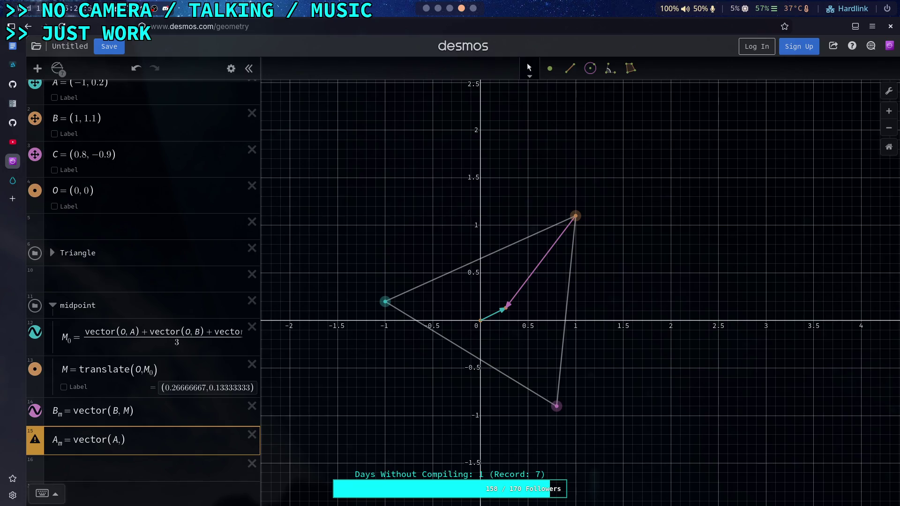
type("W")
key("BackSpace")
type("M")
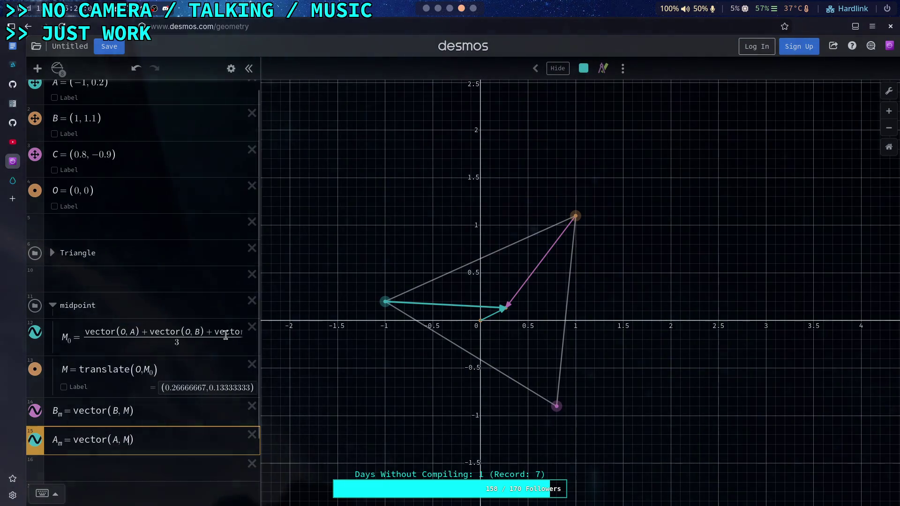
scroll(156, 406, "down", 2)
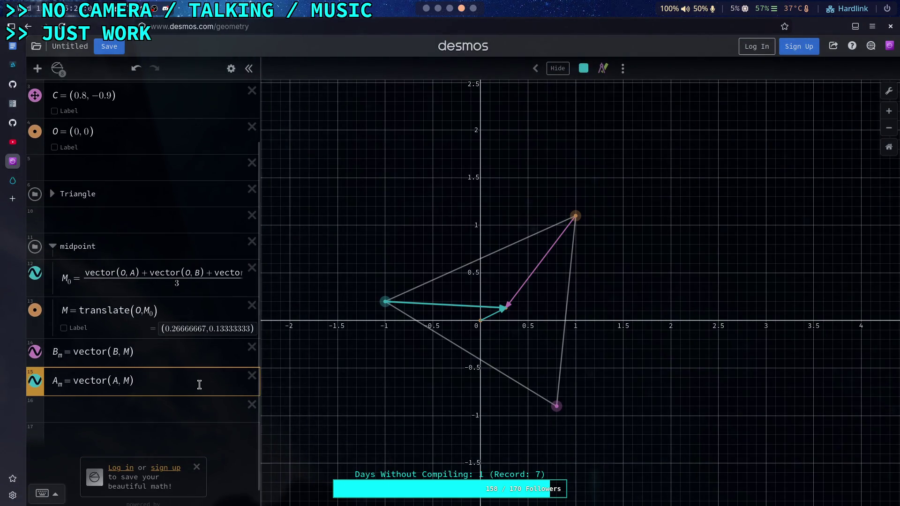
left_click_drag(40, 376, 40, 352)
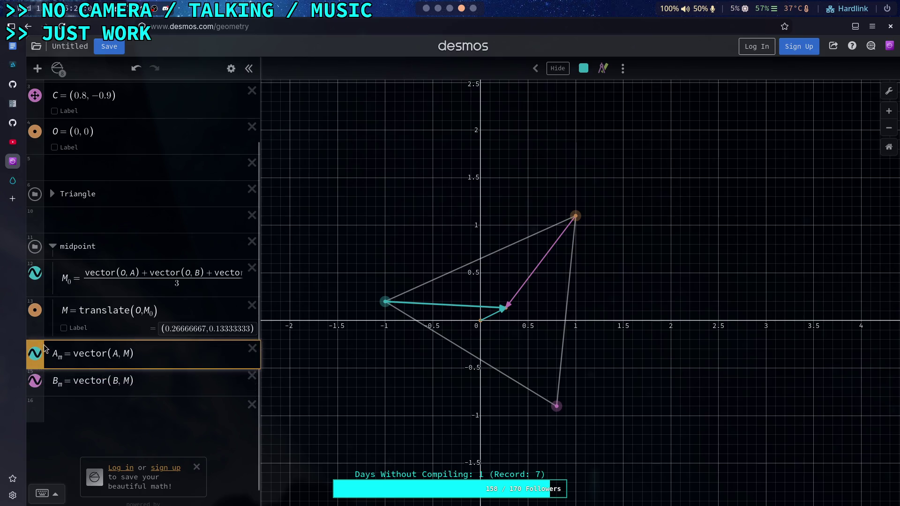
Step: Add C_m = vector(C, M), an arrow from C to the centroid M
left_click(164, 384)
key("Return")
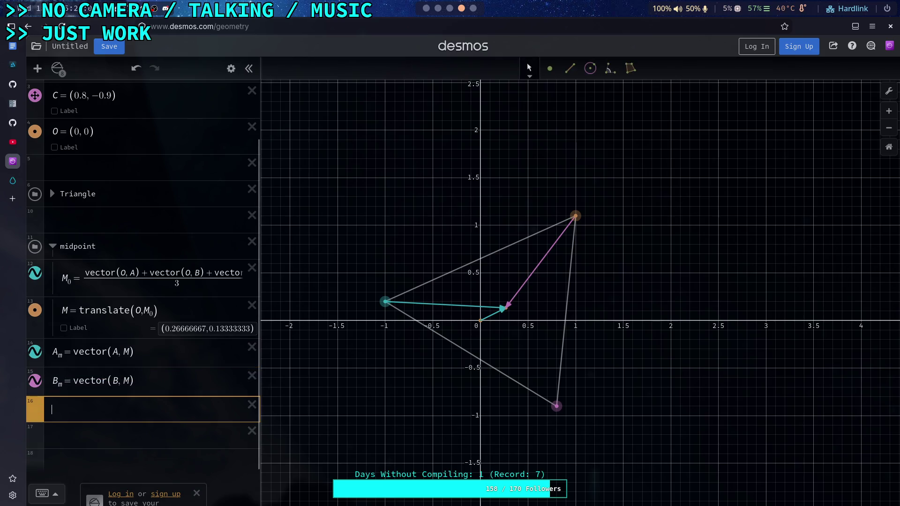
type("C_m = vector(C, M)")
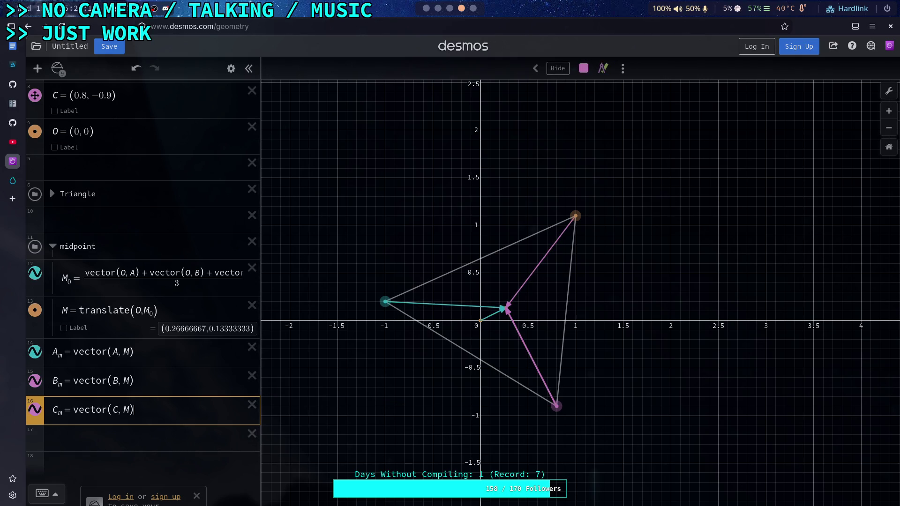
Step: Collapse the midpoint folder and insert a blank row above A_m
left_click(153, 378)
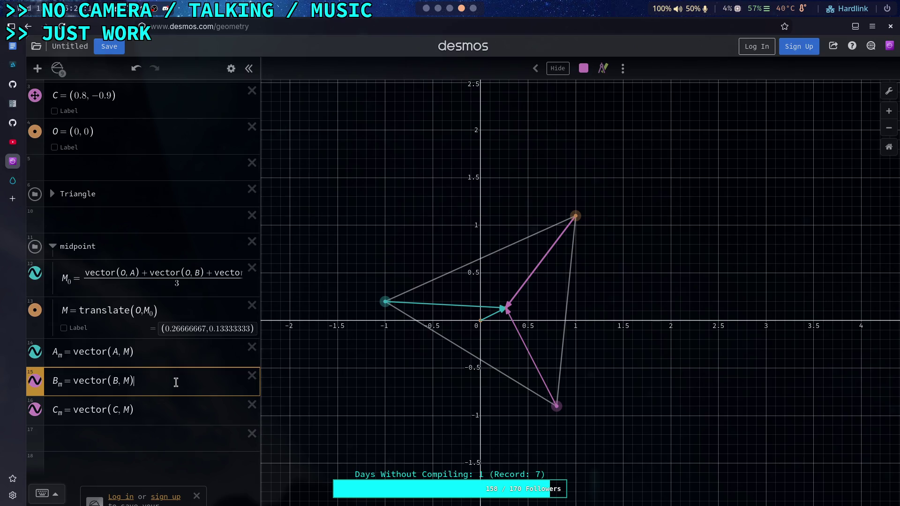
scroll(211, 377, "down", 1)
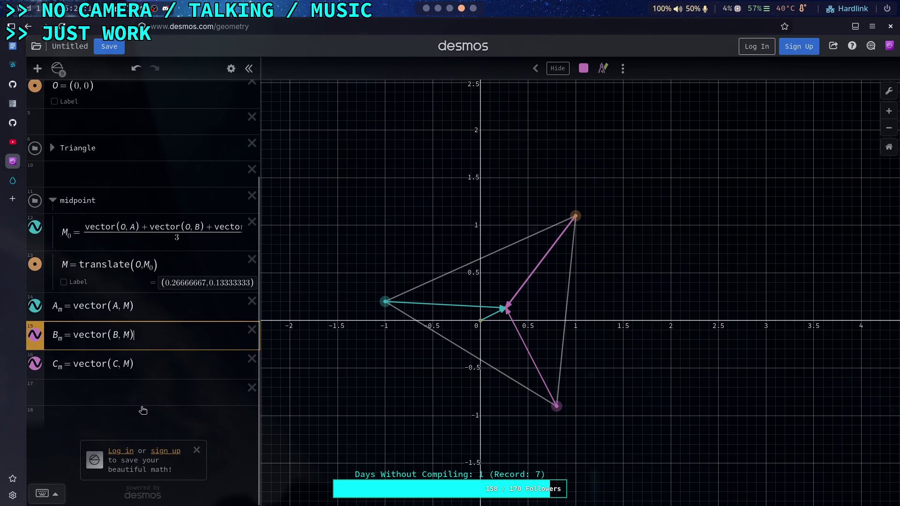
left_click(164, 309)
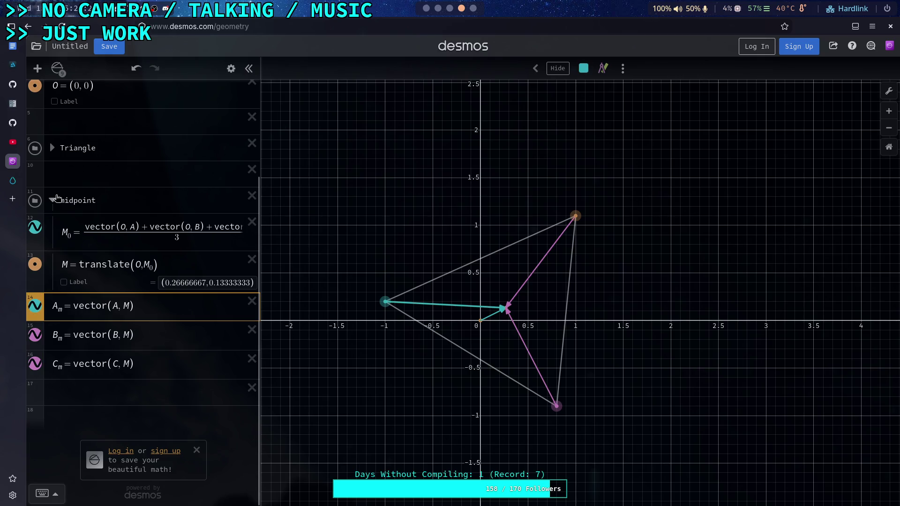
left_click(53, 200)
key("Return")
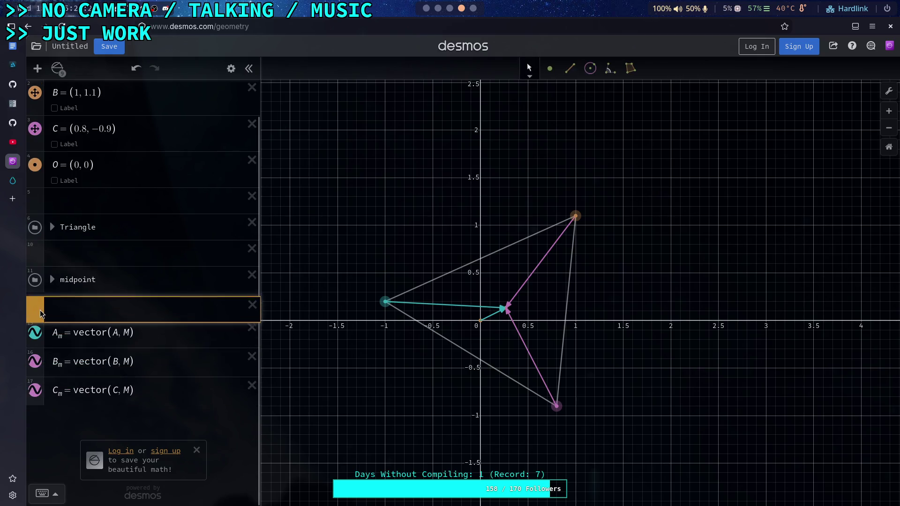
Step: Define A_o = vector(A, O), an arrow from A to the origin
key("Return")
type("A_d")
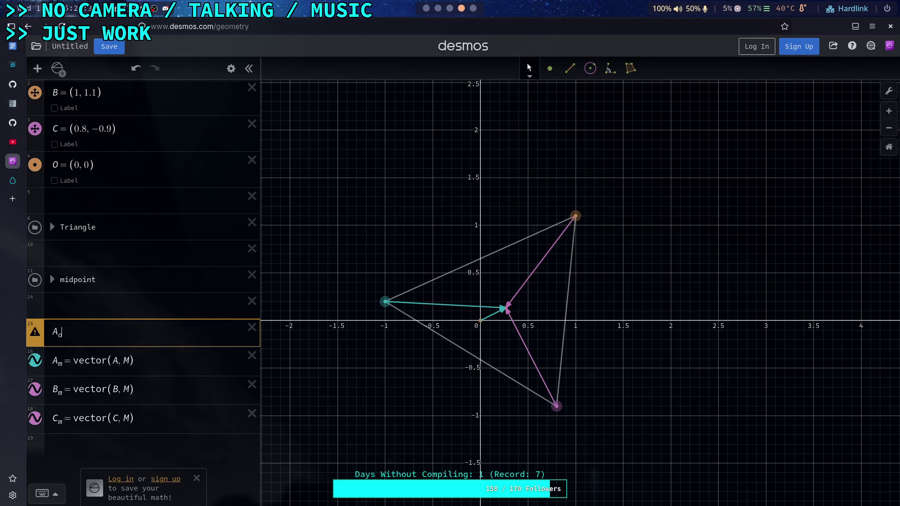
type("vector(")
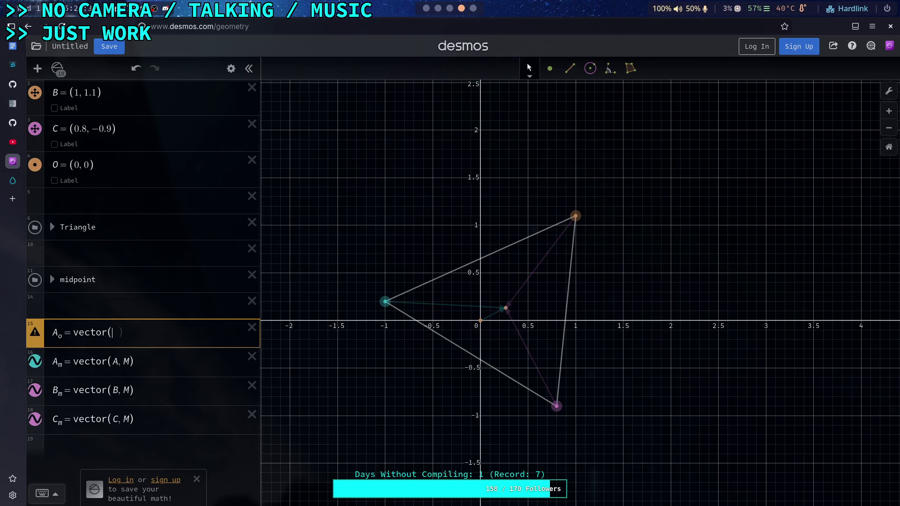
type("A, O")
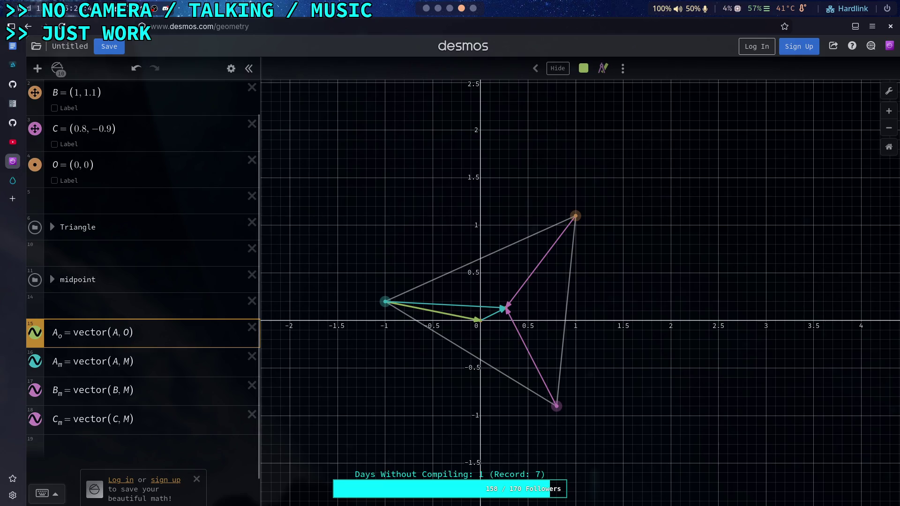
key("Return")
Step: Duplicate A_o twice and rename the copies B_o and C_o
left_click(162, 343)
left_click(231, 69)
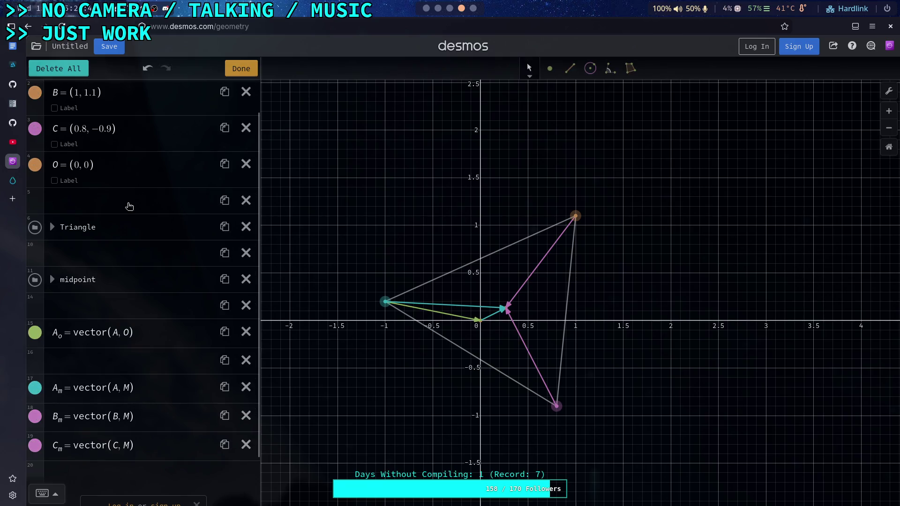
left_click(224, 332)
left_click(225, 360)
left_click(241, 69)
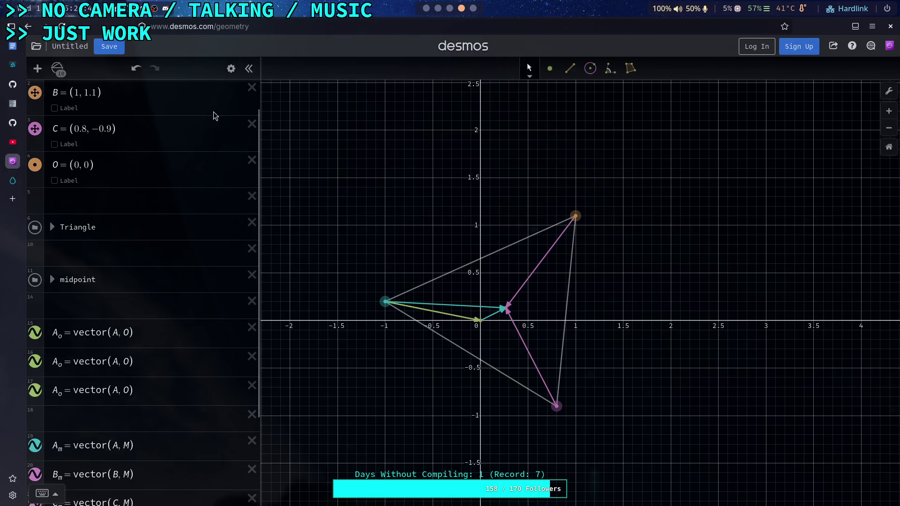
left_click(55, 362)
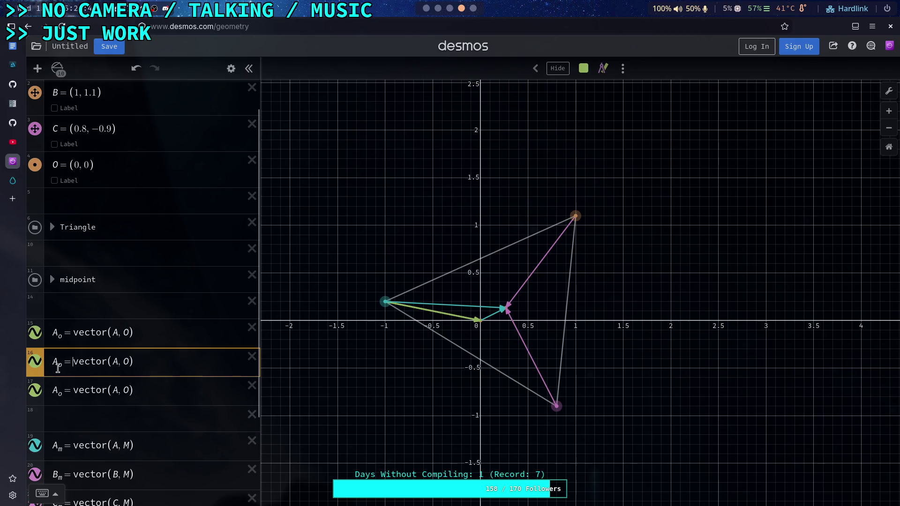
key("BackSpace")
type("B")
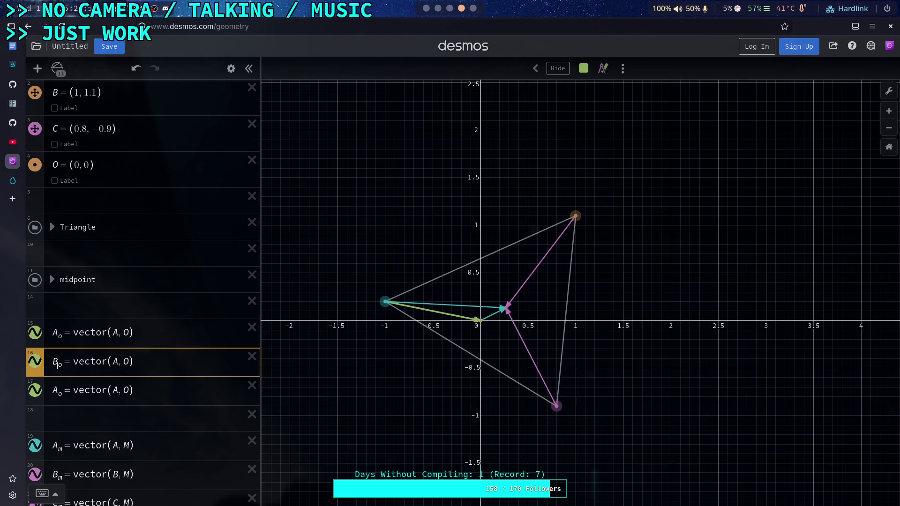
key("Down")
key("Delete")
type("C")
double_click(114, 390)
Step: Change the copies' start points so C_o = vector(C, O) and B_o = vector(B, O)
type("C")
double_click(114, 362)
type("B")
Step: Colour the A_m vector pink to match B_m and C_m
scroll(154, 328, "down", 3)
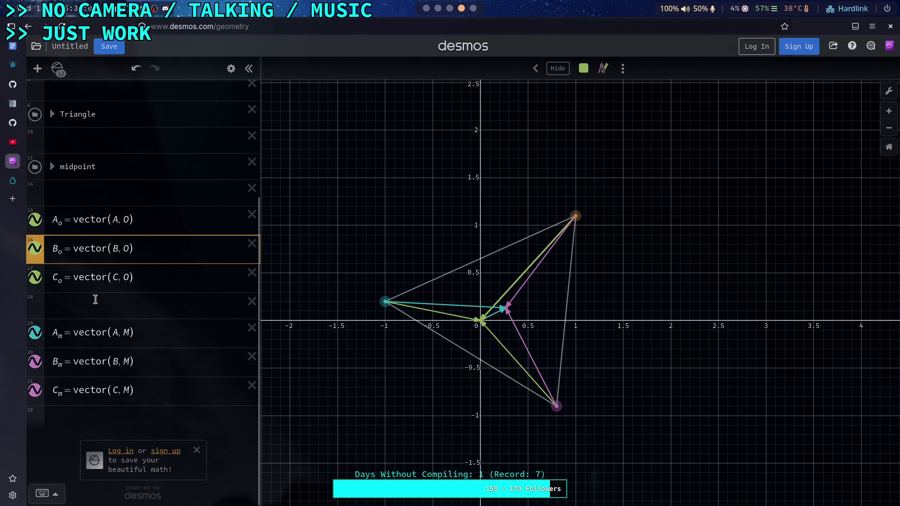
left_click(231, 69)
left_click(35, 332)
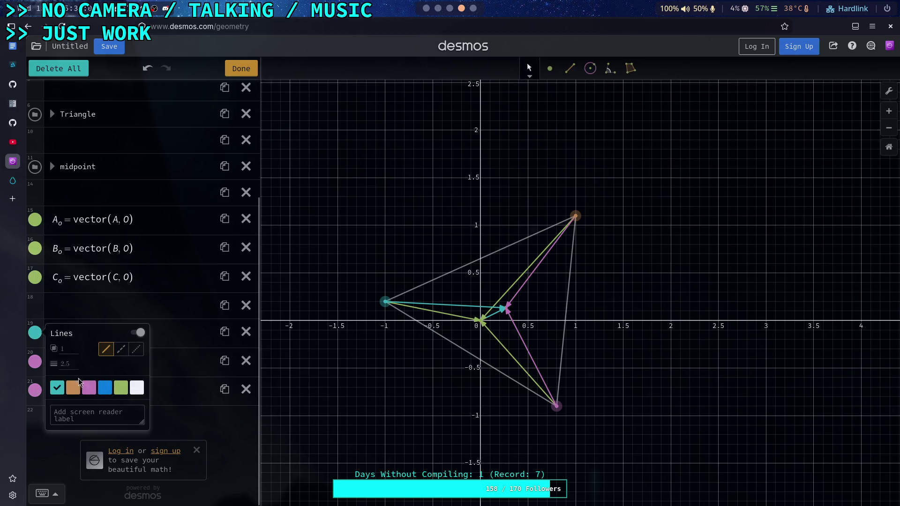
left_click(89, 388)
left_click(241, 68)
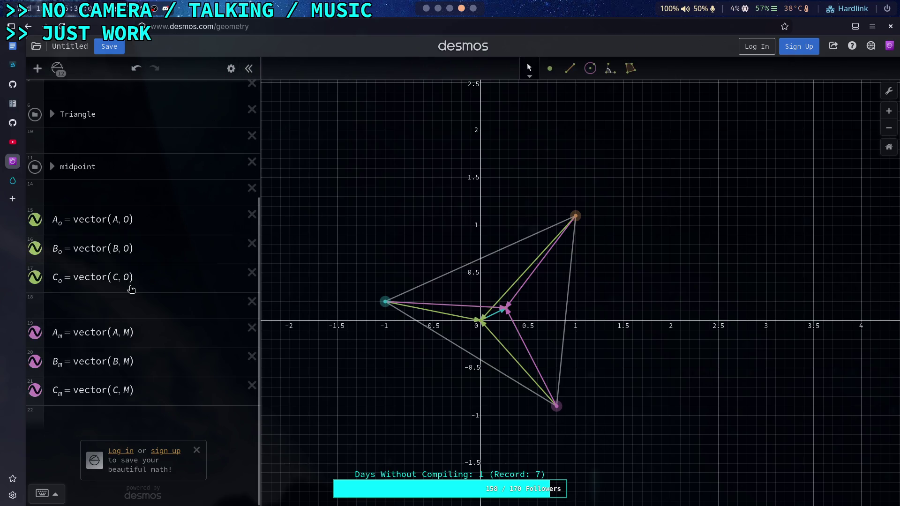
scroll(108, 345, "up", 2)
left_click(108, 363)
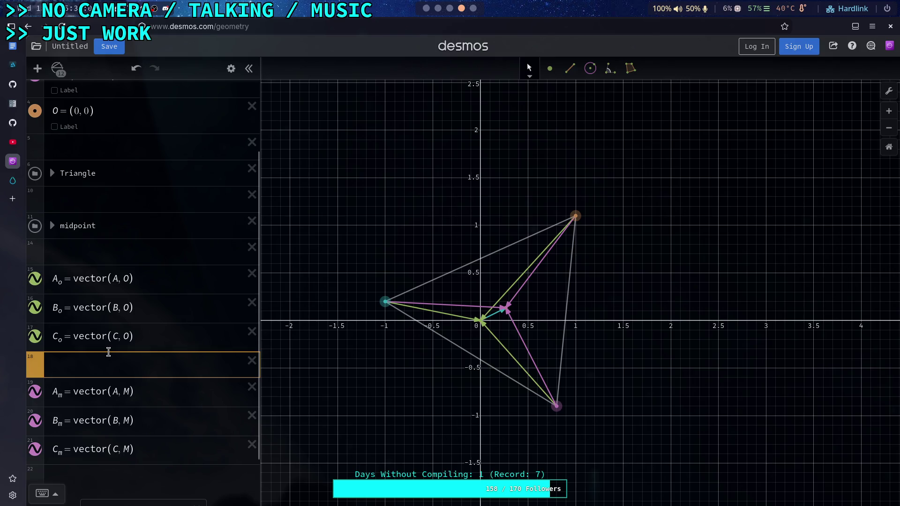
scroll(108, 352, "down", 2)
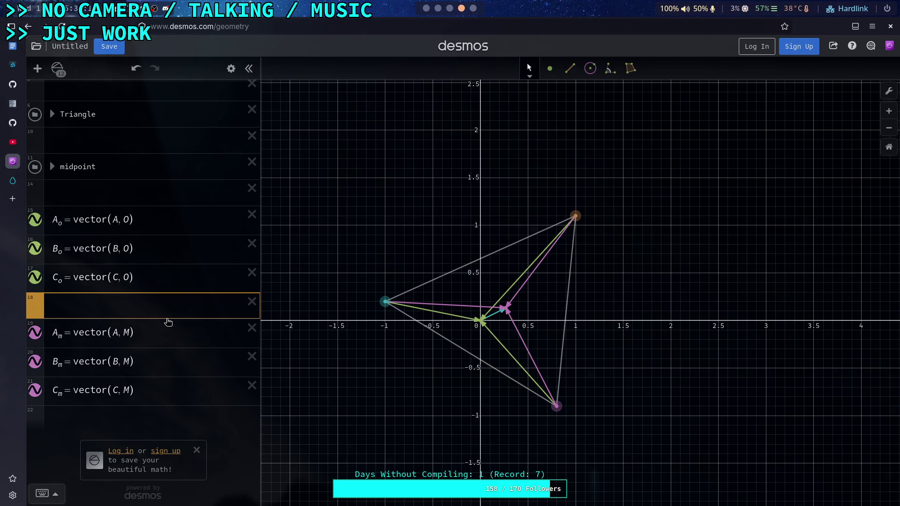
Step: Start a row summing the lengths of A_o, B_o and C_o, correcting the subscripts
type("len")
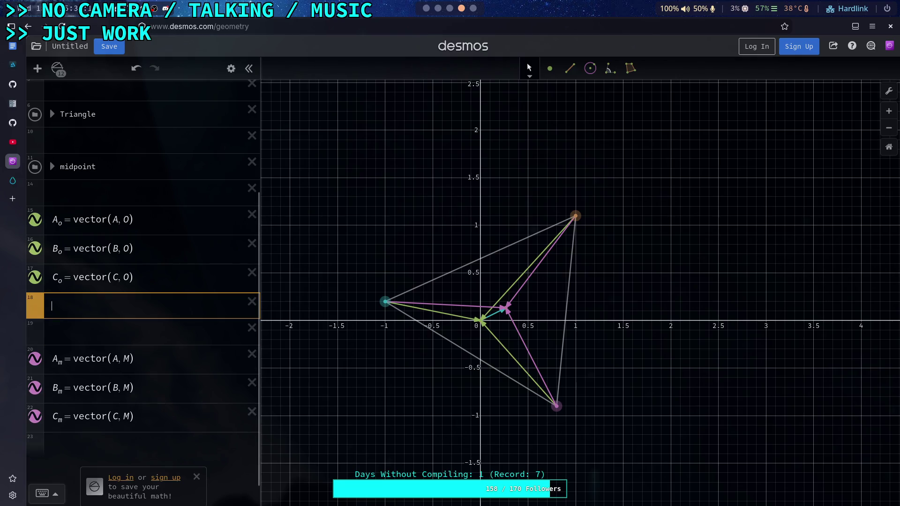
type("gth(A")
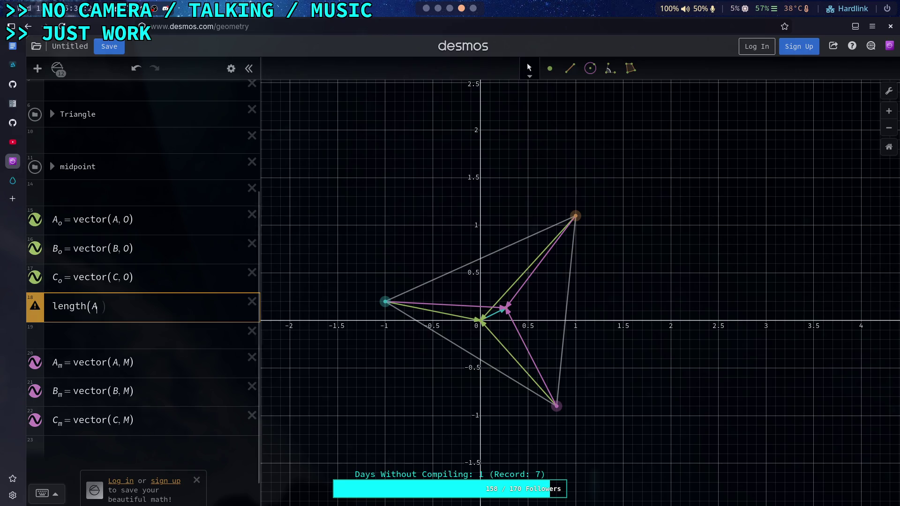
type("_o+B")
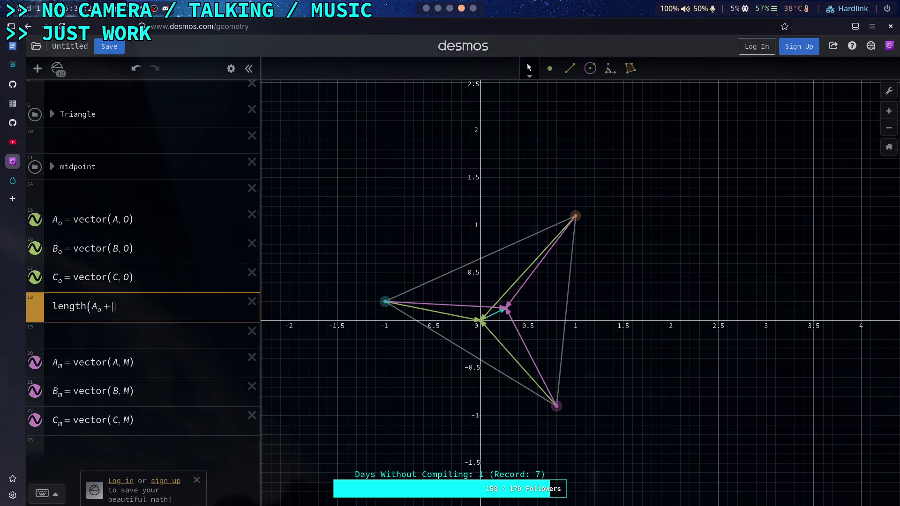
type("_d")
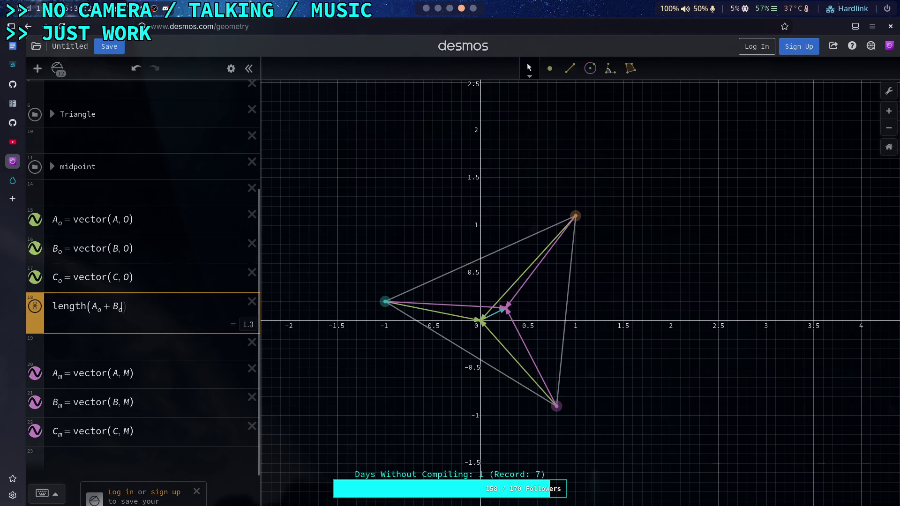
type("+")
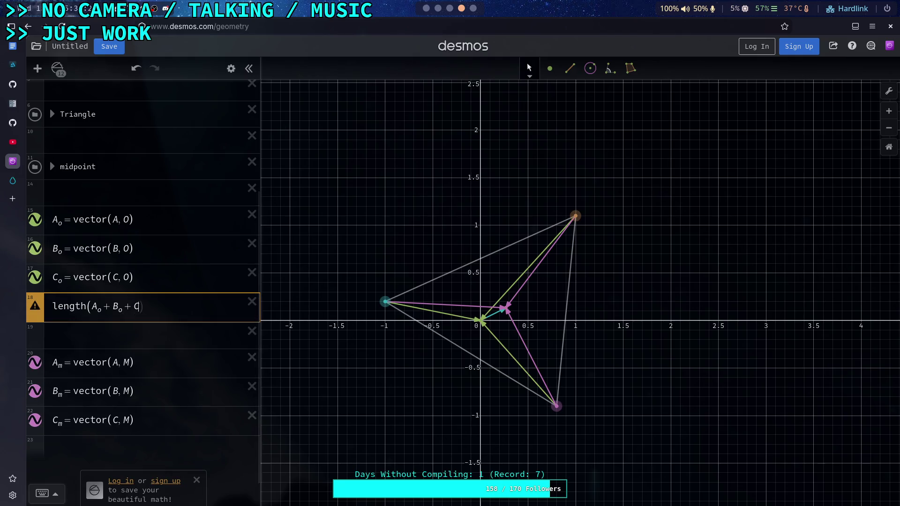
type("C_d")
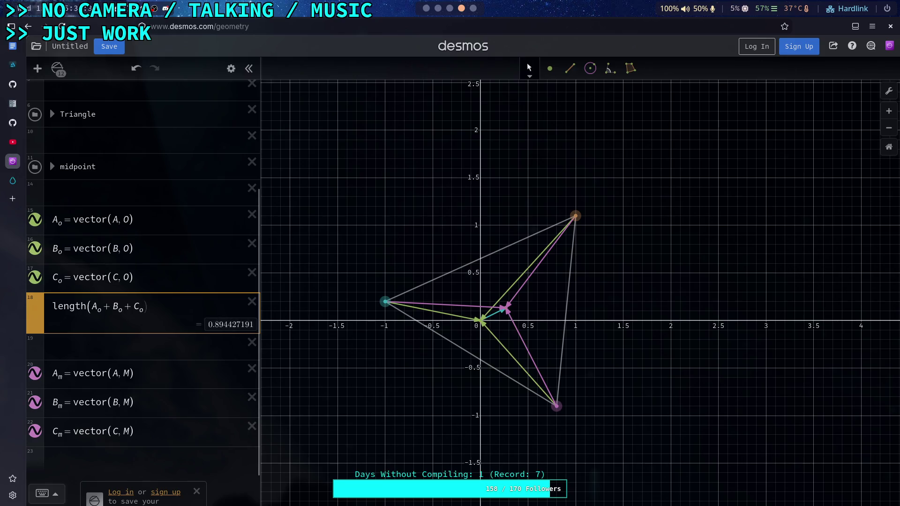
key("BackSpace")
type("o")
key("Right")
key("Right")
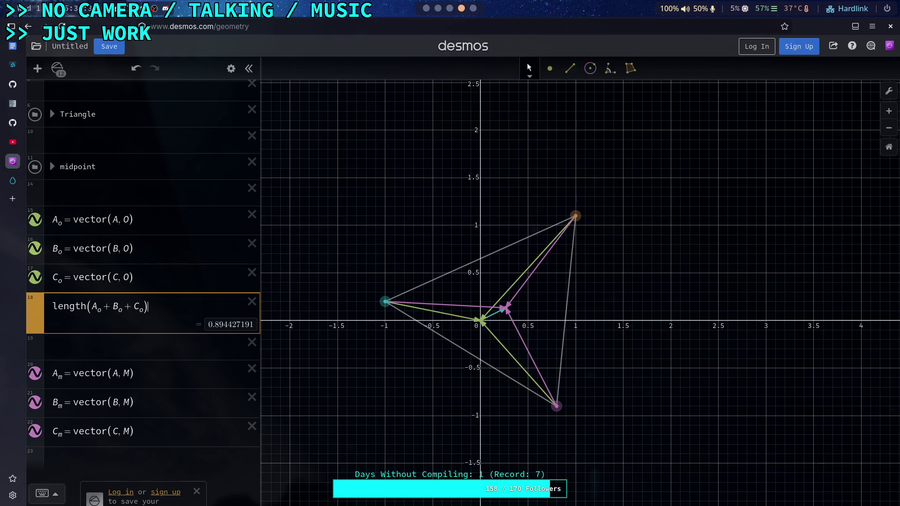
Step: Fix the parentheses to length(A_o)+length(B_o)+length(C_o), giving 3.71057023533
left_click(98, 308)
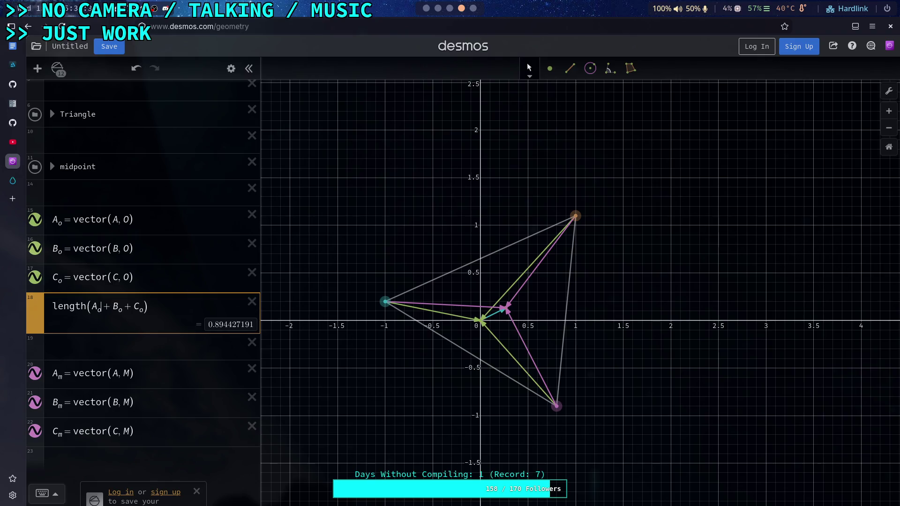
type(")")
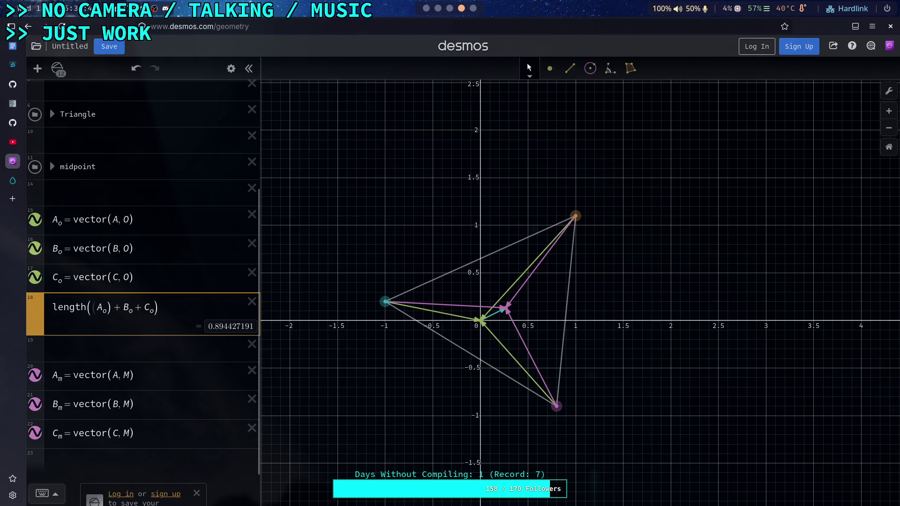
key("BackSpace")
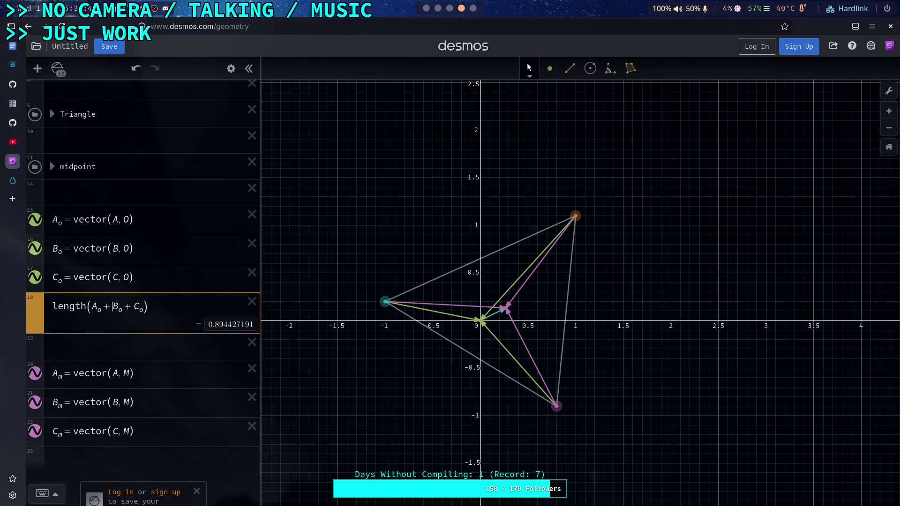
type("(")
key("BackSpace")
type(")")
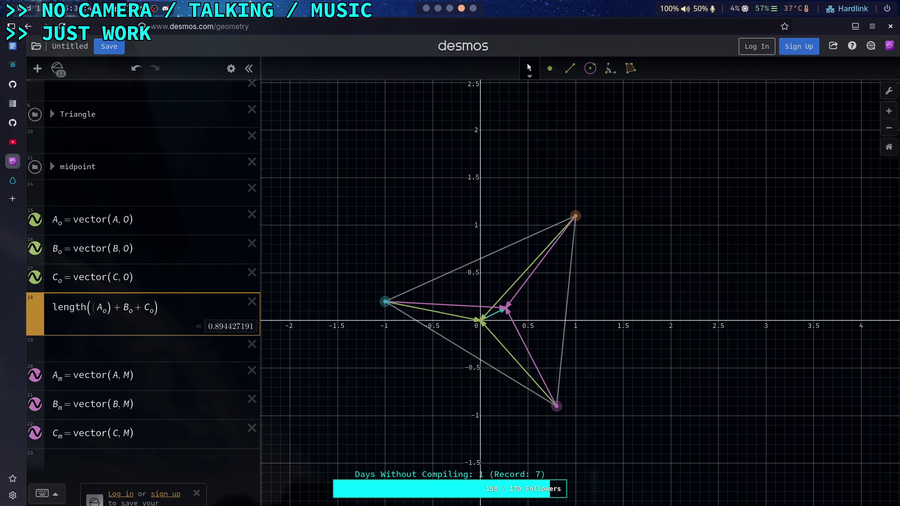
left_click(117, 306)
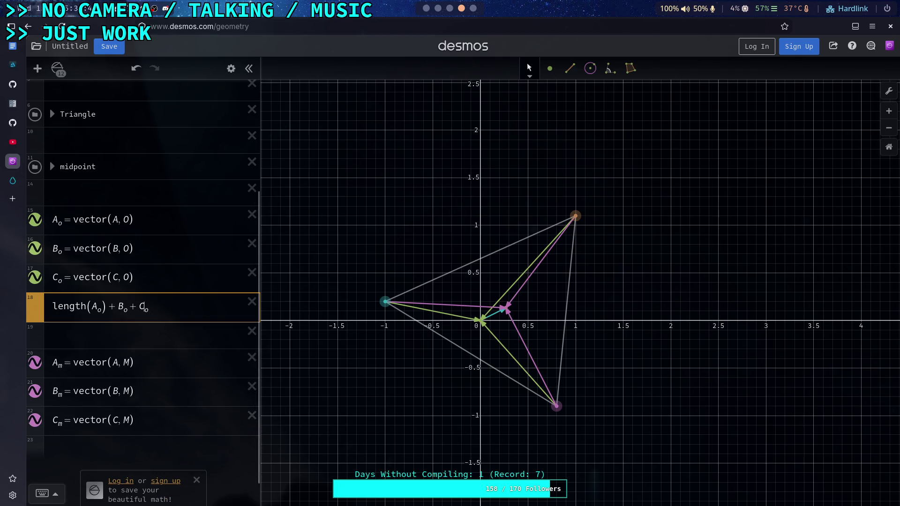
type("length(")
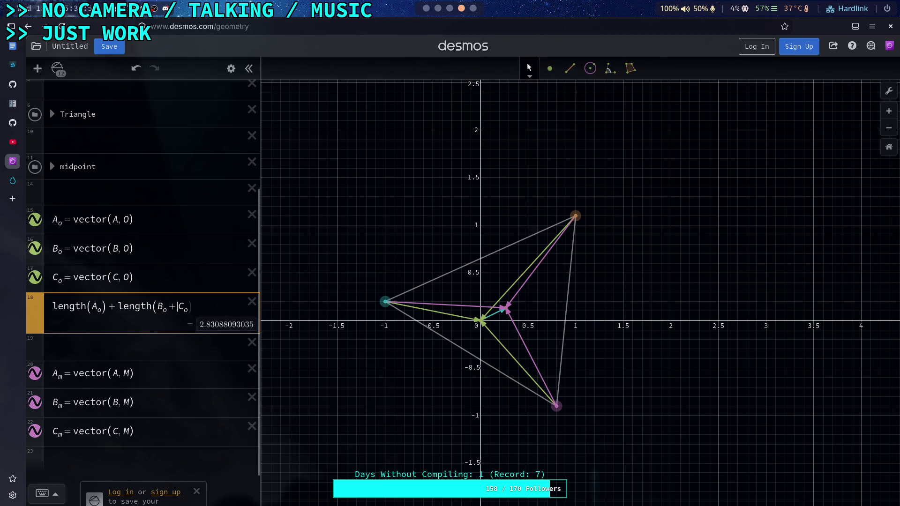
key("Left")
type(")+length(B_o")
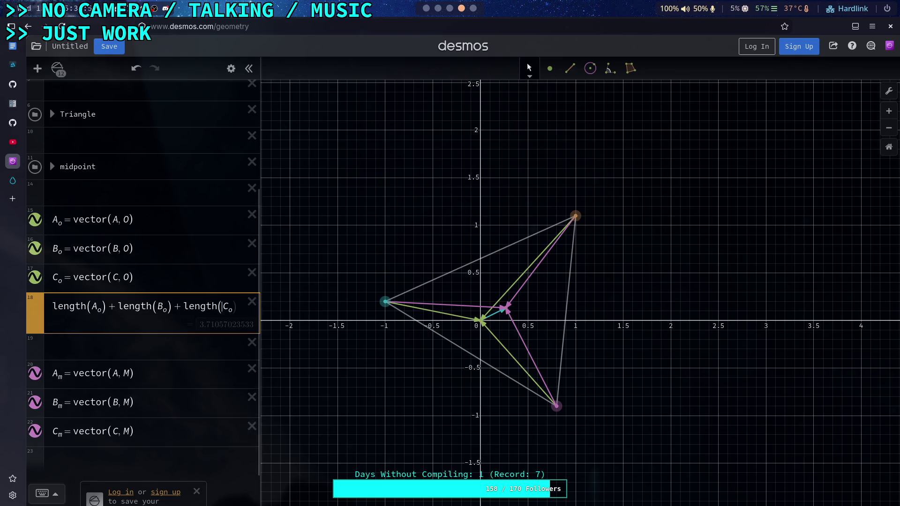
type(")")
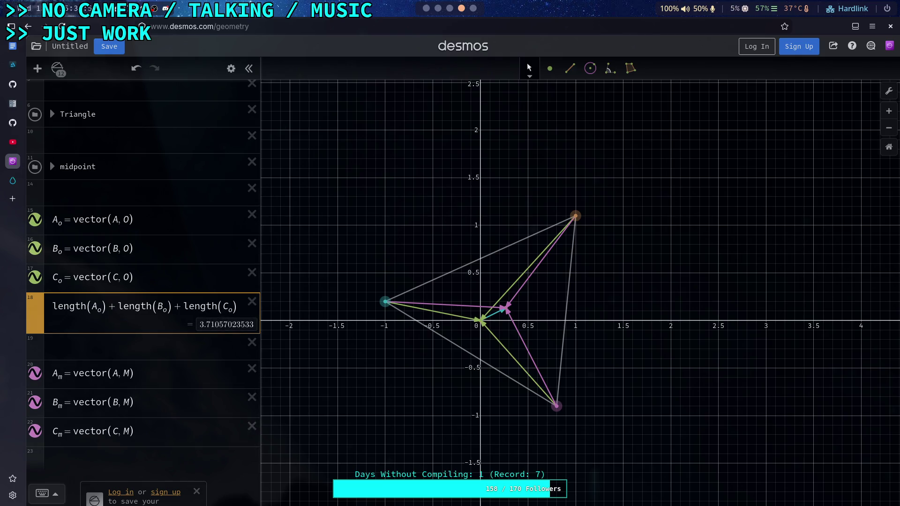
left_click(153, 278)
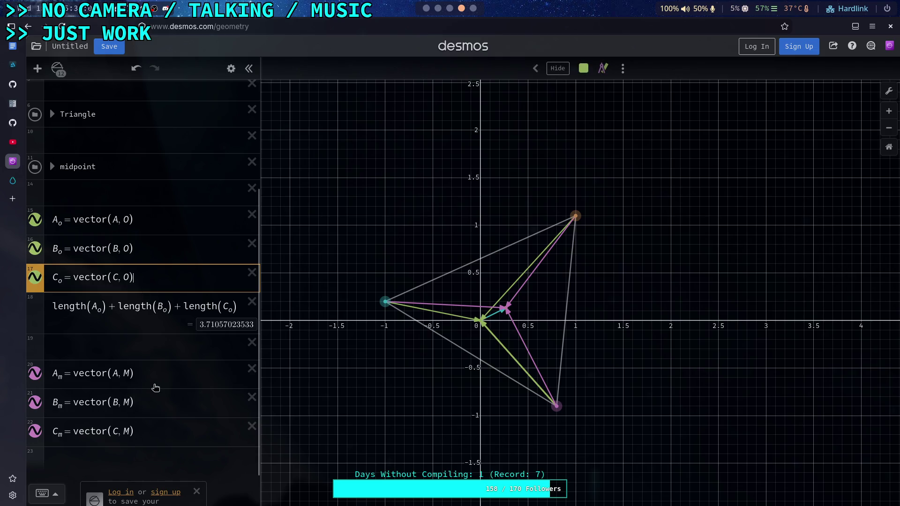
Step: Add a row length(A_m)+length(B_m)+length(C_m), giving 3.64462239041, smaller than the origin sum
scroll(155, 388, "down", 1)
left_click(127, 416)
type("length(A_m")
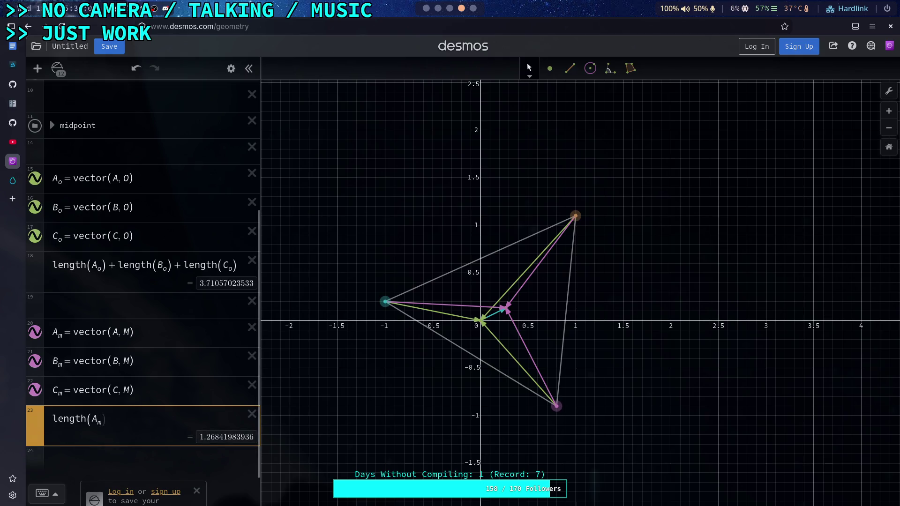
key("Right")
key("Right")
type("+")
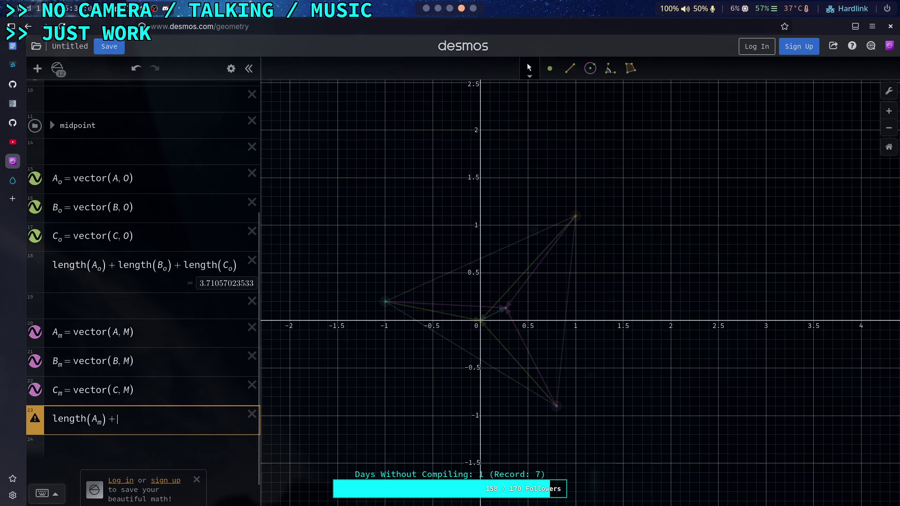
type(" length(B")
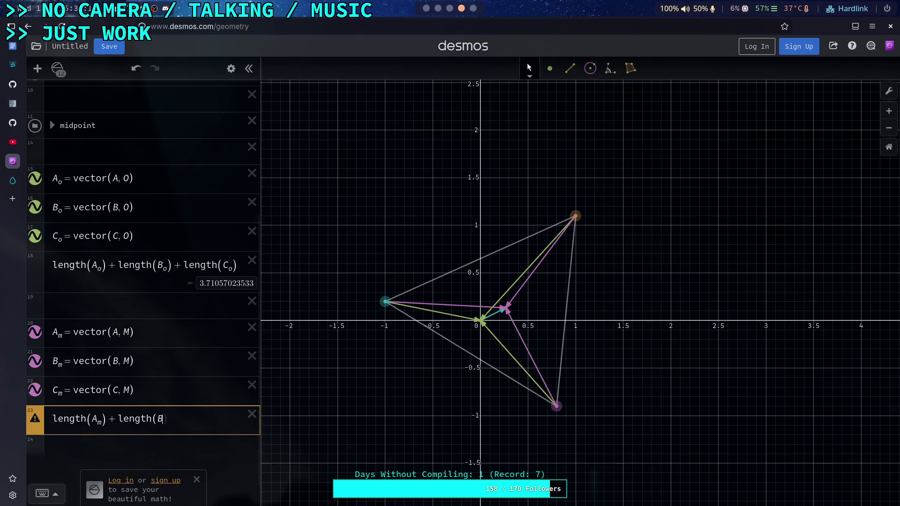
type("_m")
key("Right")
key("Right")
type("+length(C_m")
key("Right")
key("Right")
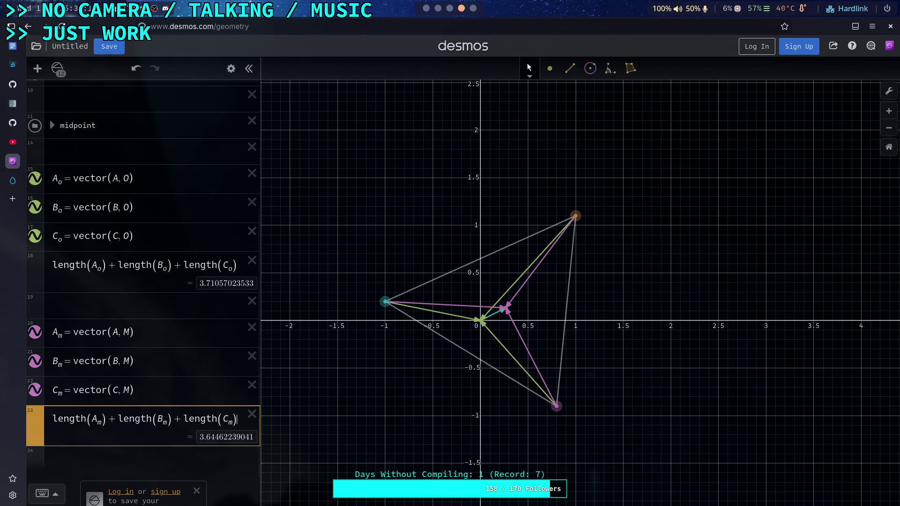
left_click(161, 363)
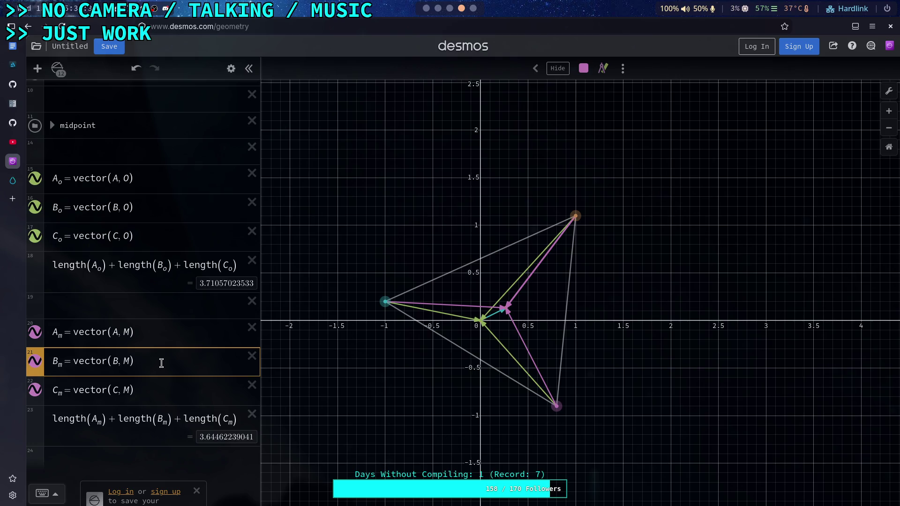
Step: Box-select the whole triangle construction (15 objects), undoing an accidental move of point B
mouse_move(353, 233)
left_mouse_down()
mouse_move(523, 321)
mouse_move(355, 191)
left_mouse_up()
left_click(530, 77)
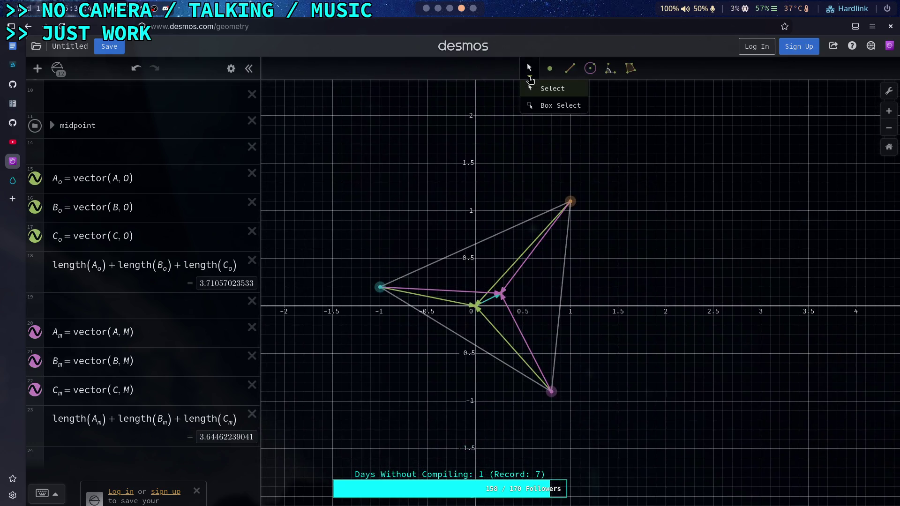
left_click(544, 106)
left_click_drag(343, 172, 611, 420)
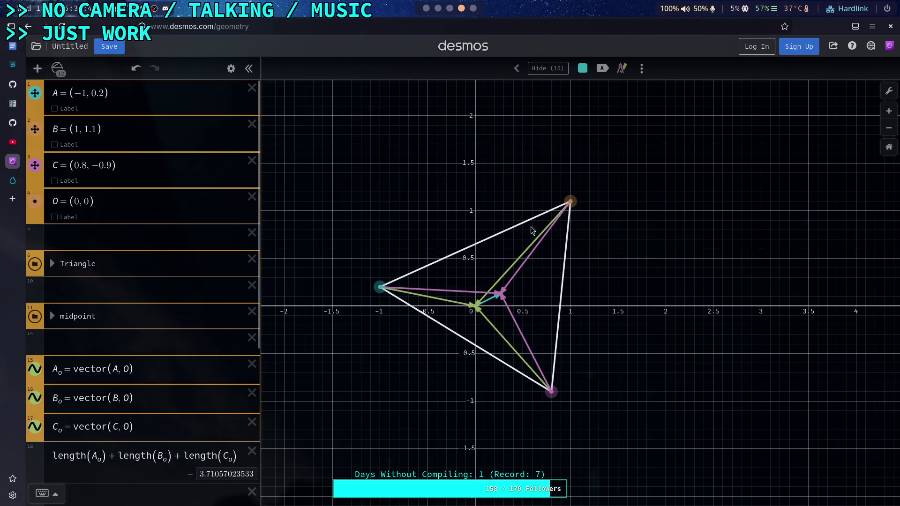
left_click_drag(570, 201, 578, 195)
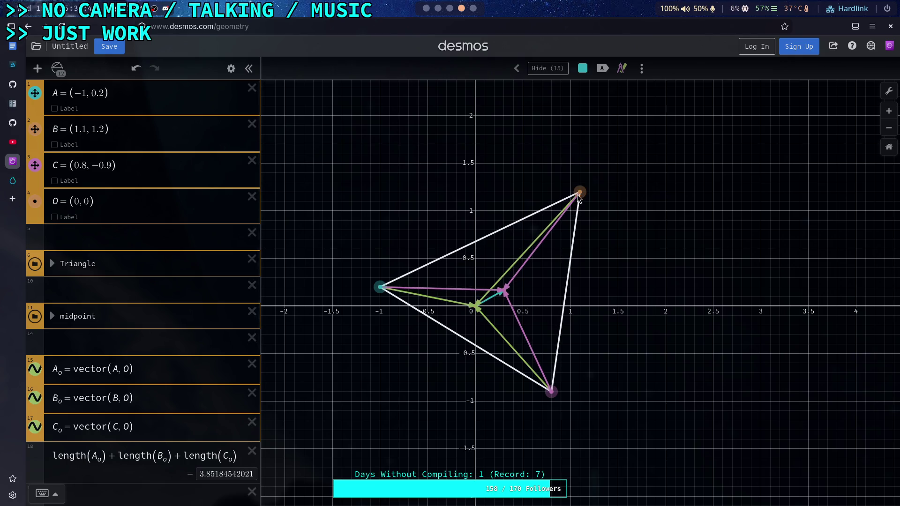
key("ctrl+z")
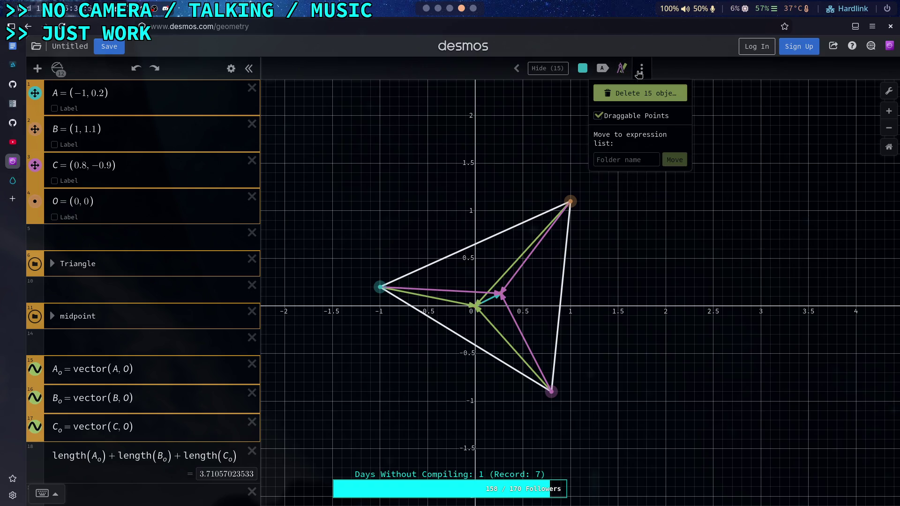
Step: Translate the selection by a vector drawn between two points, up and to the right
left_click(625, 70)
left_click(617, 89)
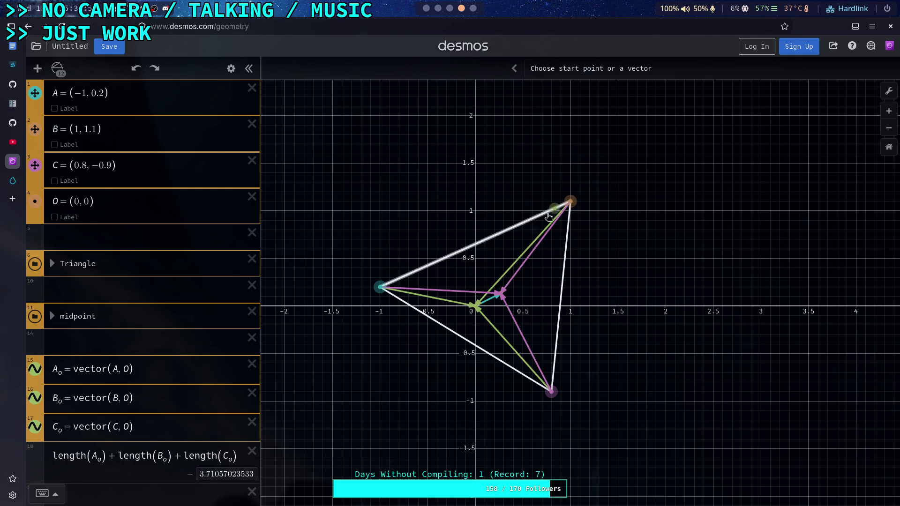
left_click(490, 189)
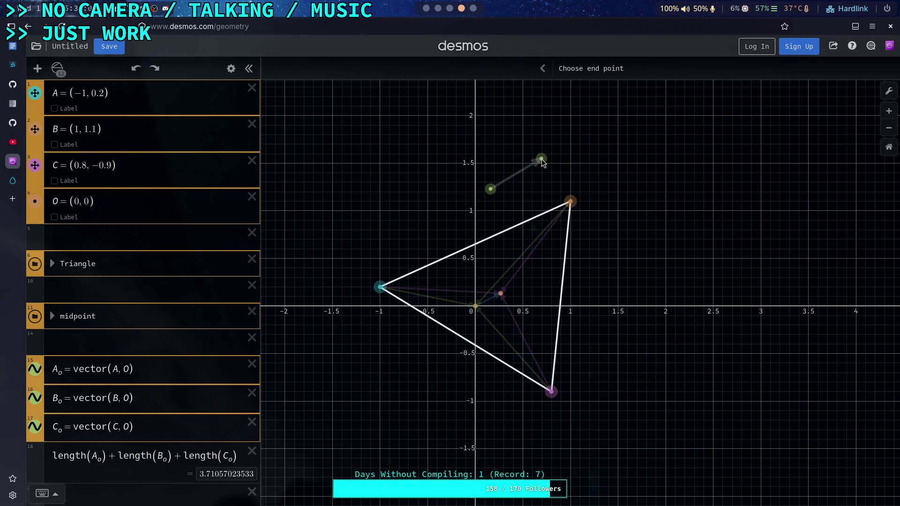
left_click(542, 160)
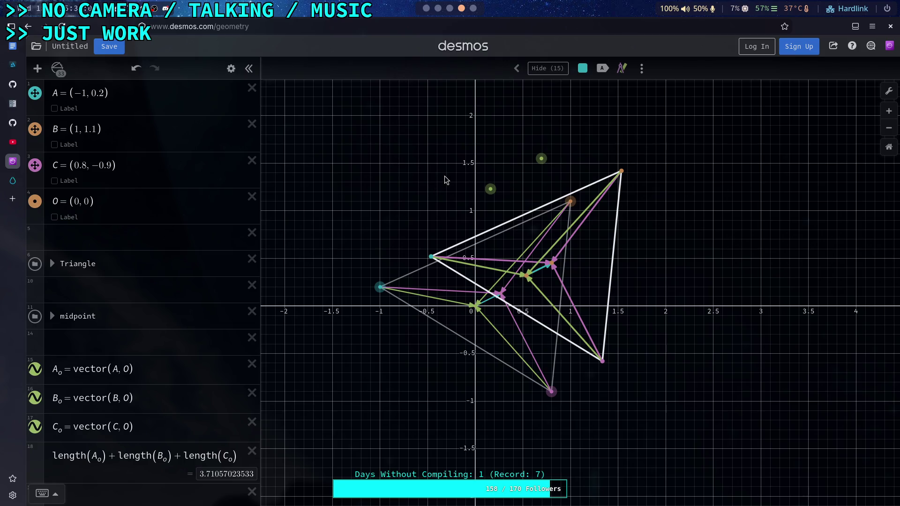
scroll(149, 283, "down", 5)
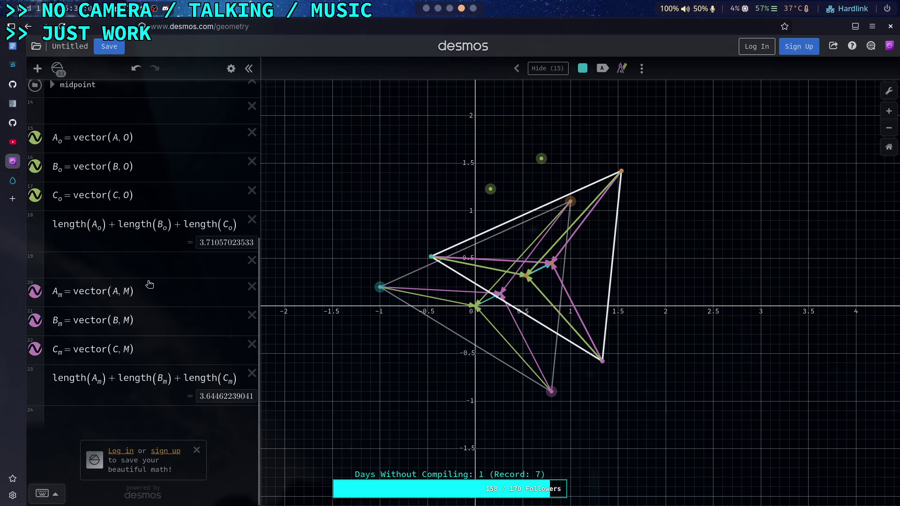
scroll(150, 322, "up", 5)
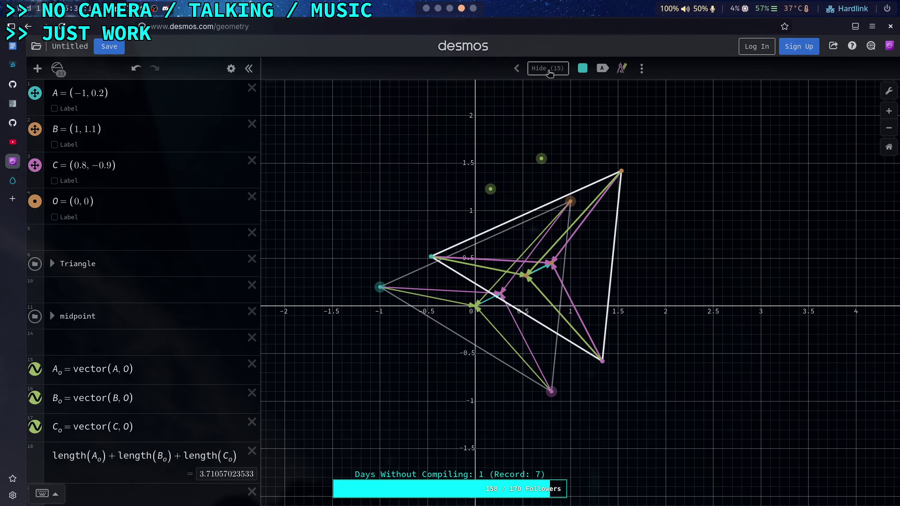
Step: Deselect the copy, drag a green vector point to shift it, and view the object overview
left_click(476, 138)
mouse_move(489, 189)
left_mouse_down()
mouse_move(473, 167)
mouse_move(489, 144)
left_mouse_up()
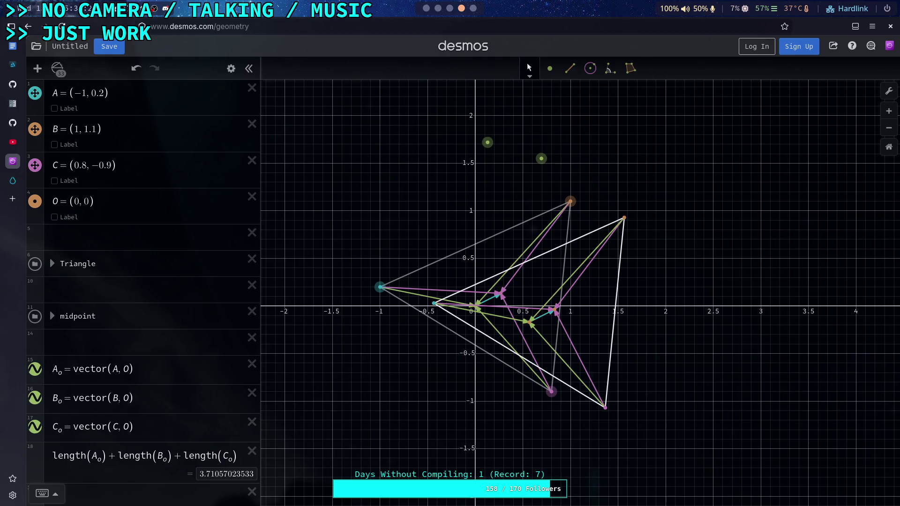
left_click(529, 79)
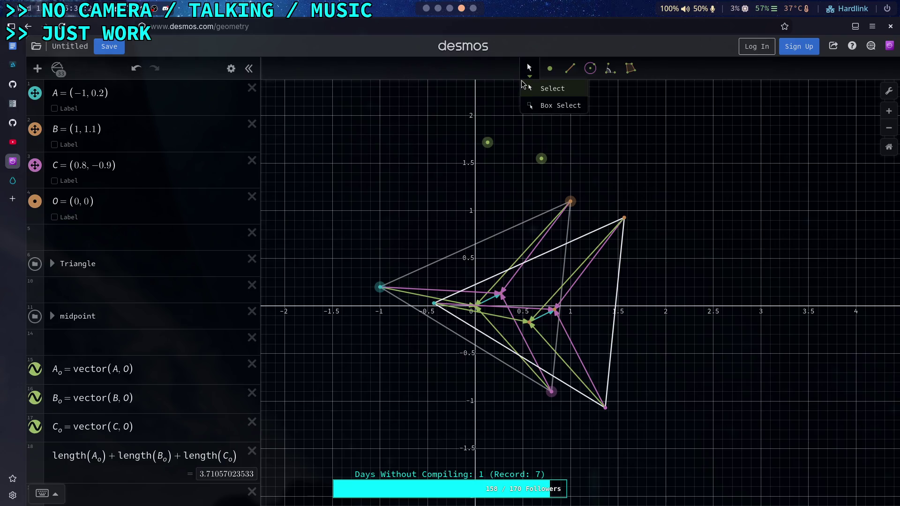
left_click(59, 72)
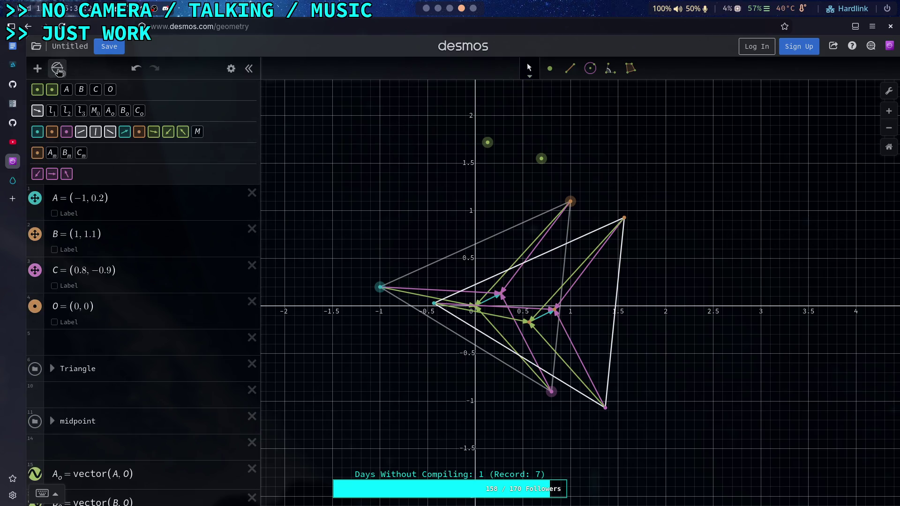
left_click(59, 72)
scroll(132, 249, "down", 5)
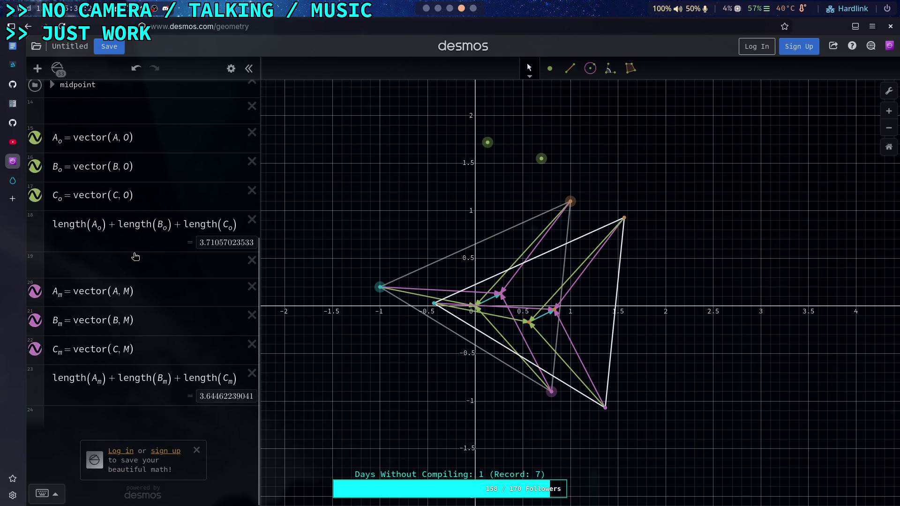
scroll(134, 253, "up", 2)
scroll(134, 254, "up", 3)
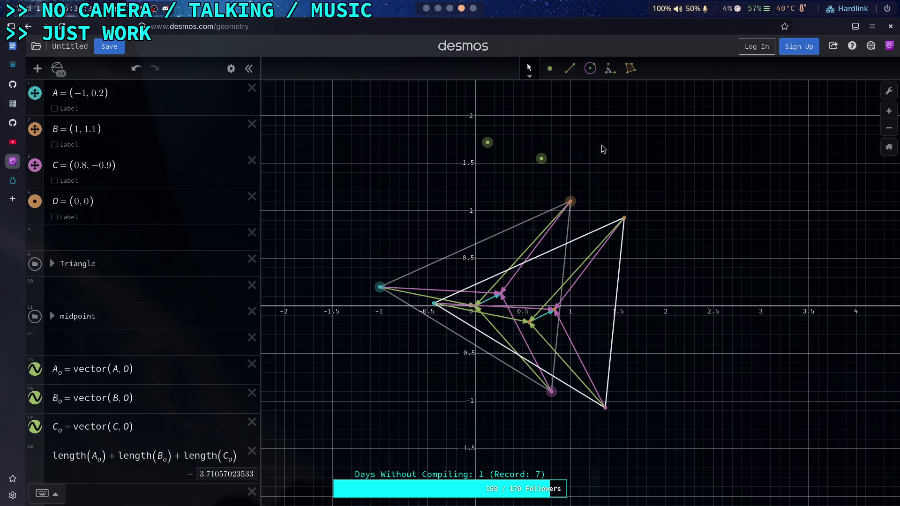
Step: Reposition the copy once more, then undo the translation and its two vector points
mouse_move(543, 161)
left_mouse_down()
mouse_move(484, 153)
mouse_move(424, 189)
mouse_move(492, 218)
mouse_move(573, 150)
mouse_move(478, 199)
mouse_move(578, 204)
mouse_move(588, 183)
left_mouse_up()
right_click(588, 185)
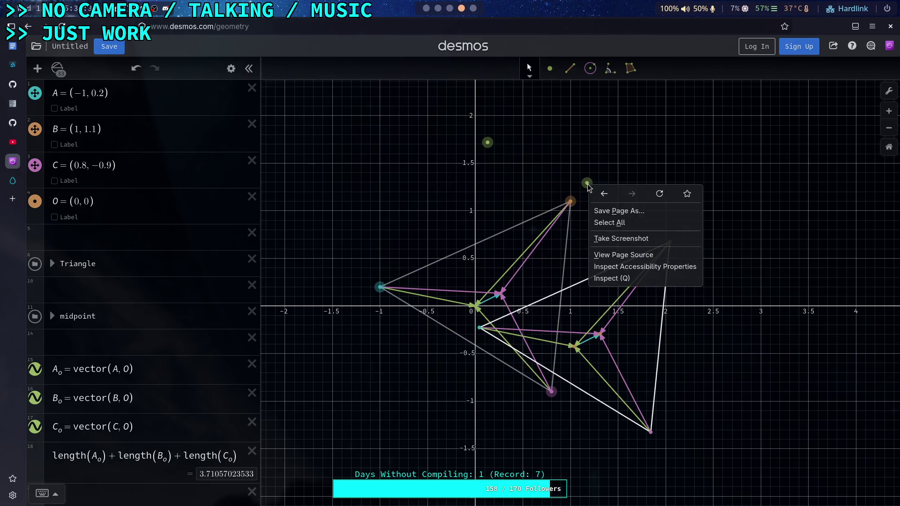
left_click(546, 184)
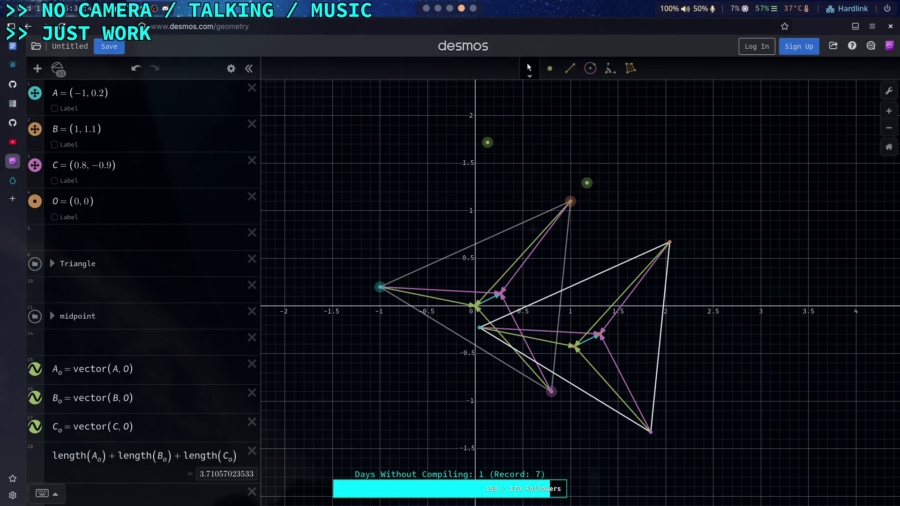
key("ctrl+z")
key("ctrl+z")
key("ctrl+z")
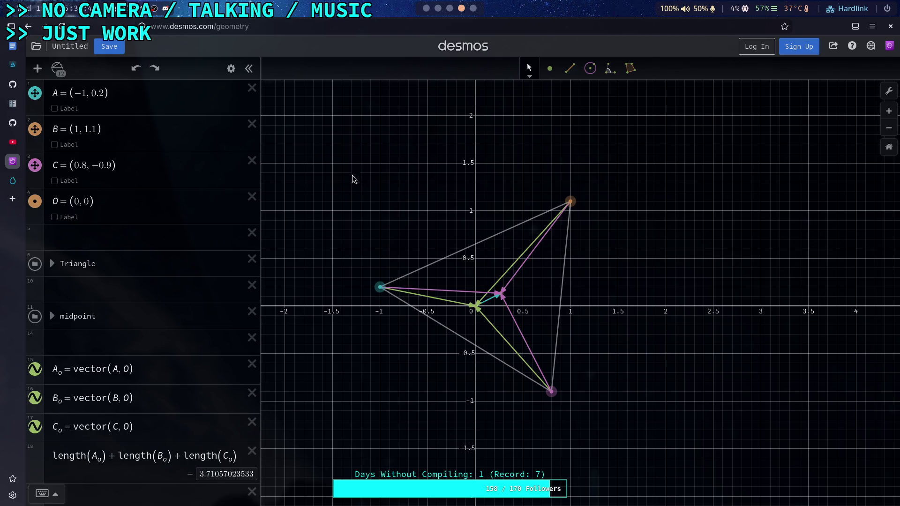
left_click(380, 291)
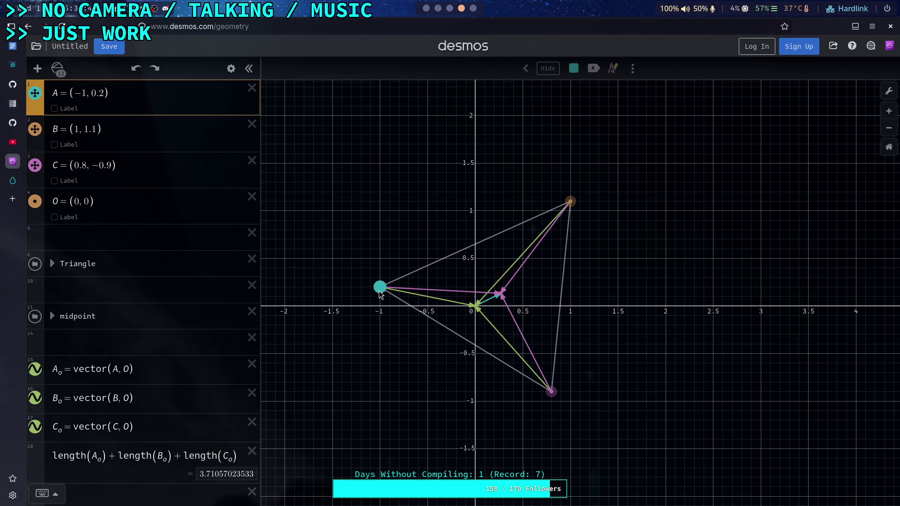
left_click(571, 204)
left_click(552, 392)
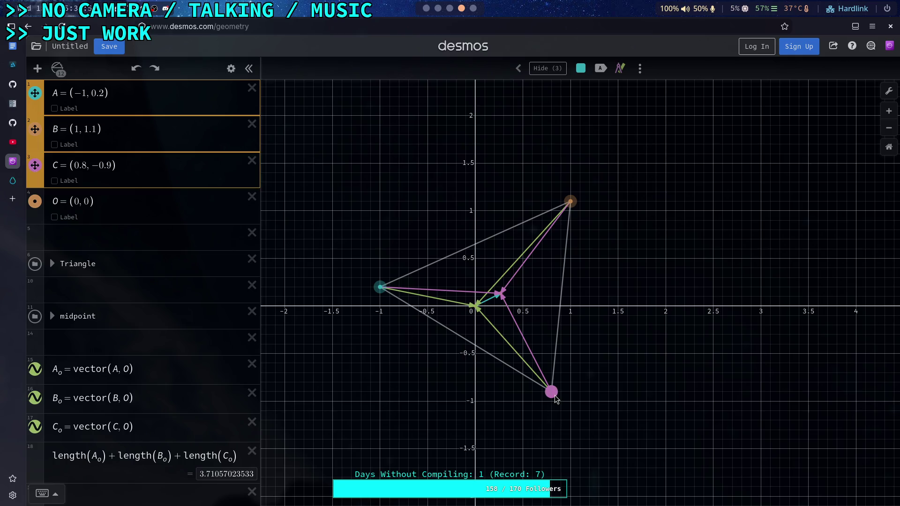
mouse_move(380, 292)
left_mouse_down()
mouse_move(354, 299)
mouse_move(323, 285)
mouse_move(376, 304)
mouse_move(424, 267)
mouse_move(407, 290)
mouse_move(450, 310)
mouse_move(419, 338)
mouse_move(343, 344)
mouse_move(355, 301)
mouse_move(305, 274)
mouse_move(290, 387)
mouse_move(432, 314)
mouse_move(308, 216)
mouse_move(323, 270)
mouse_move(370, 302)
mouse_move(379, 290)
left_mouse_up()
scroll(192, 294, "down", 5)
scroll(191, 265, "up", 4)
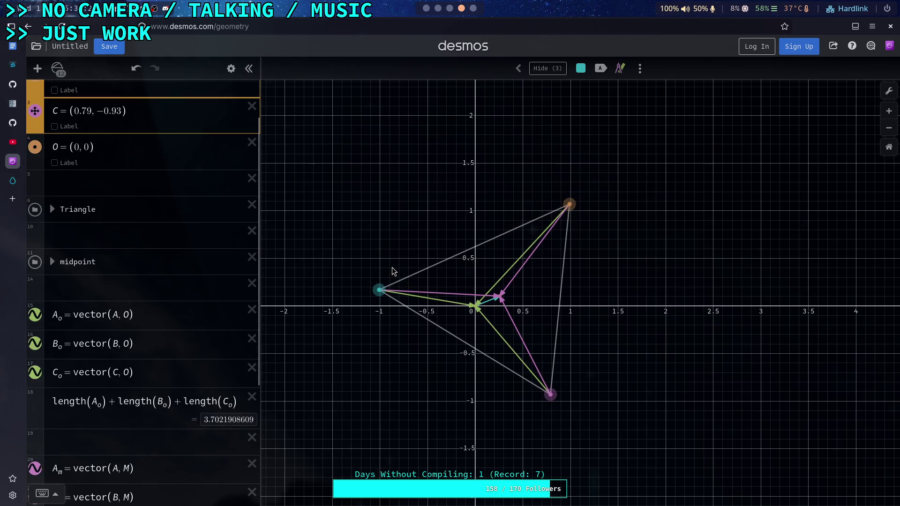
key("ctrl+z")
key("ctrl+z")
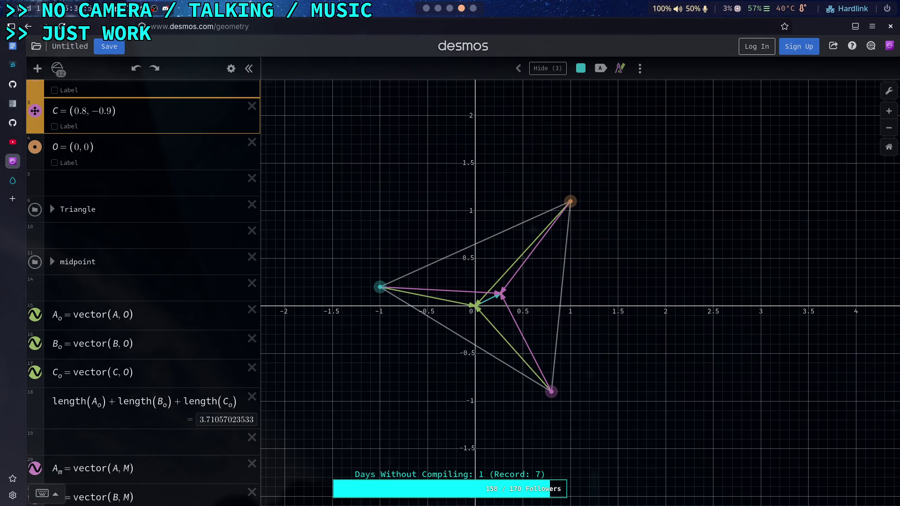
scroll(172, 401, "down", 4)
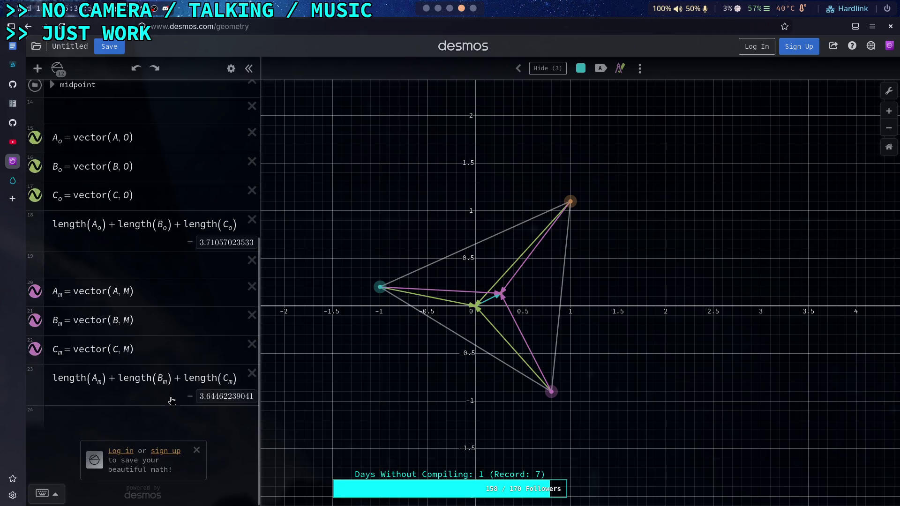
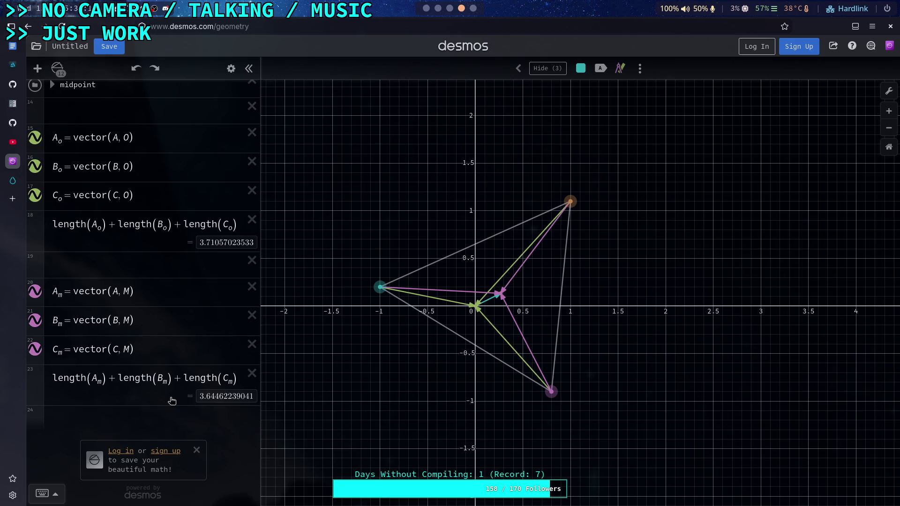
Step: Try a negated A_o expression on a new line below the perimeter sums, then clear it
left_click(171, 419)
key("Return")
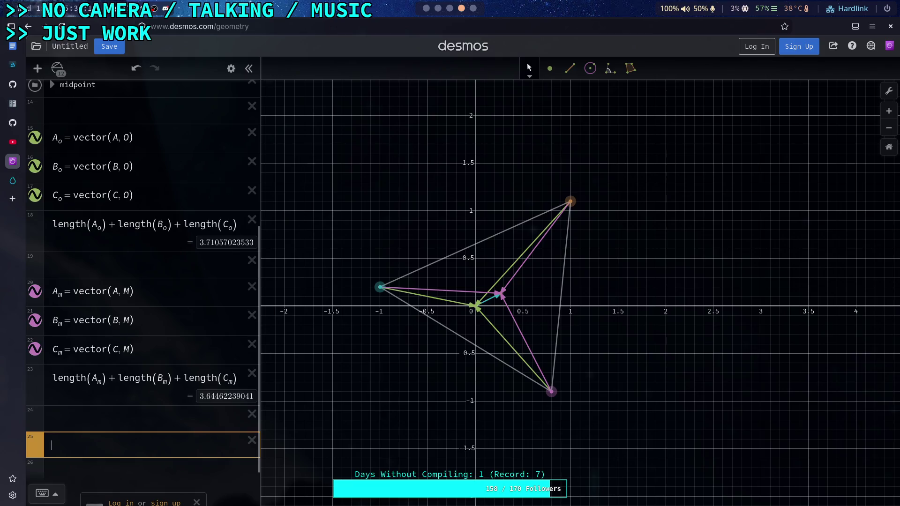
scroll(164, 391, "down", 1)
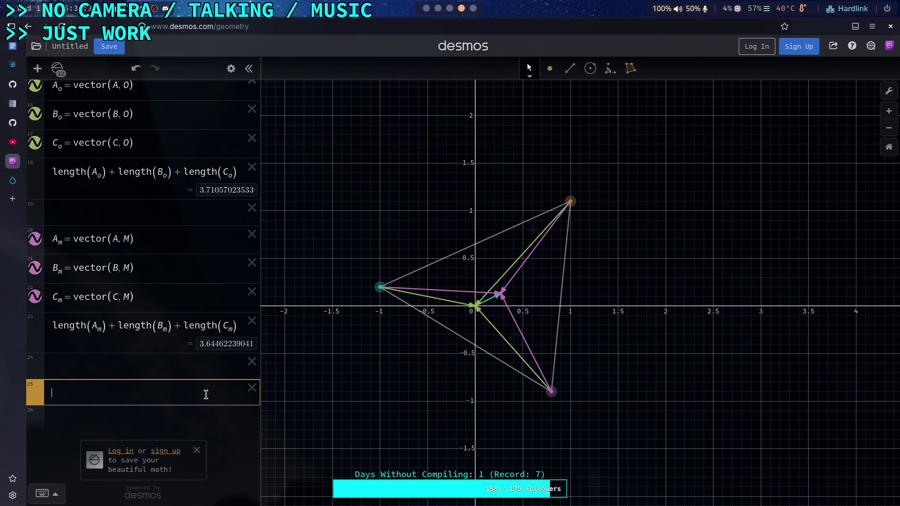
type("-Ao")
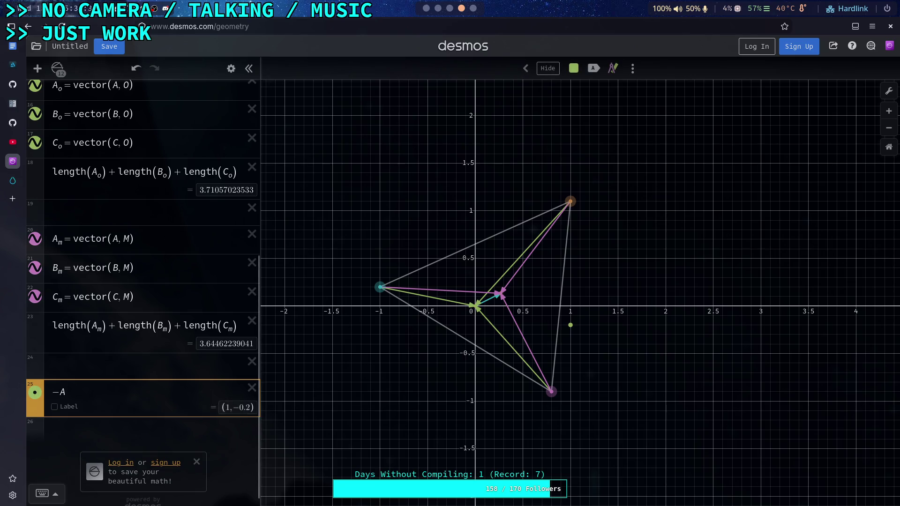
left_click(527, 62)
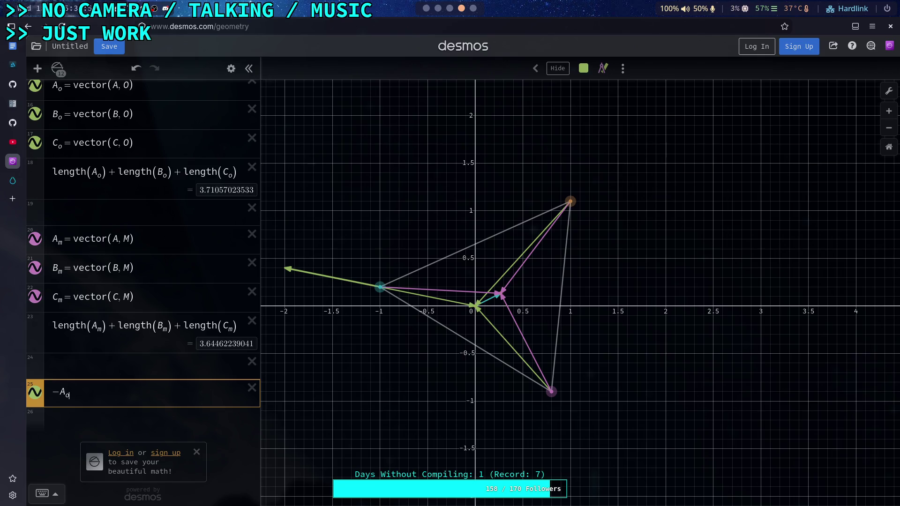
key("BackSpace")
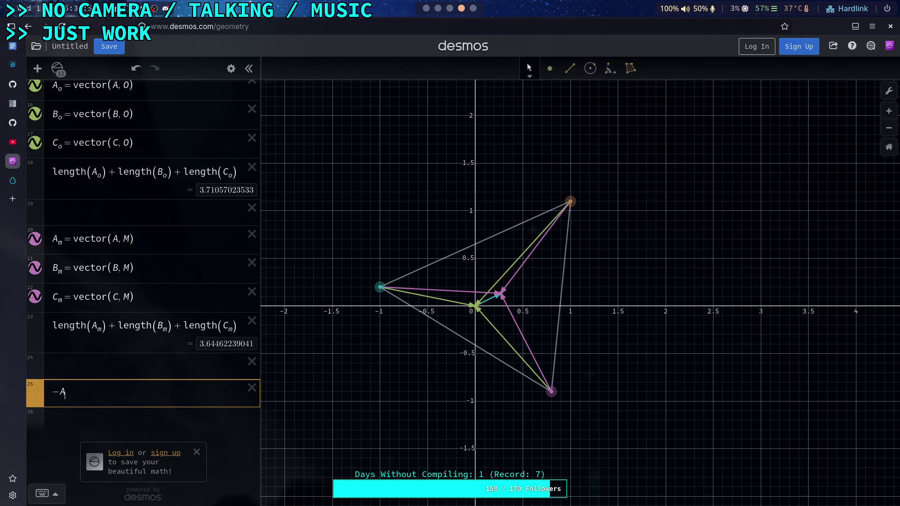
key("Left")
key("Left")
key("BackSpace")
type("_o")
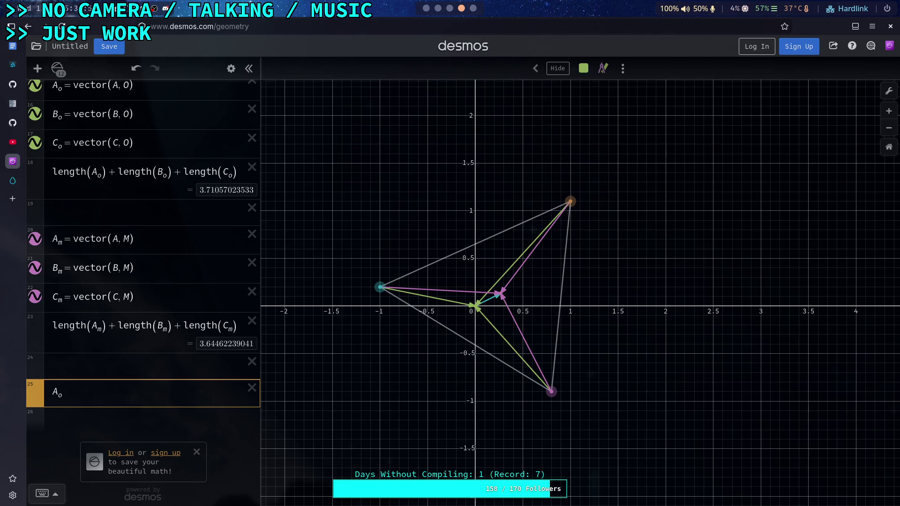
key("BackSpace")
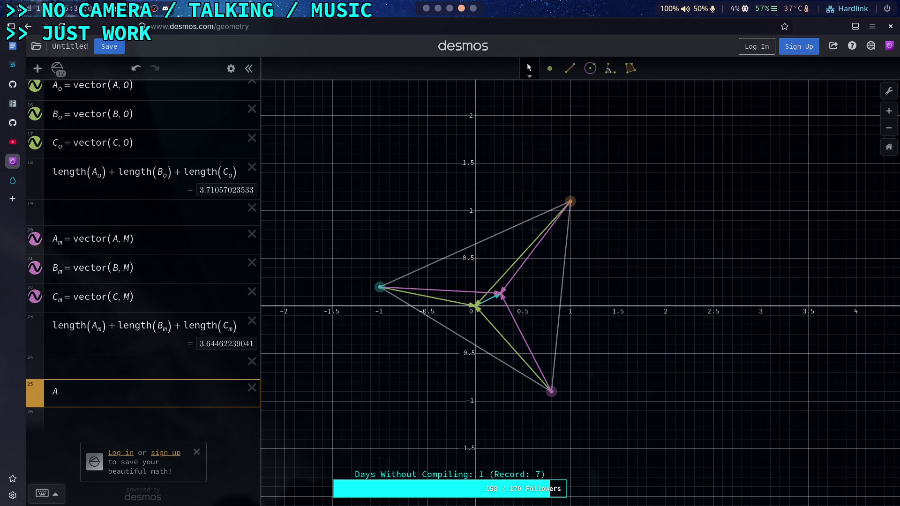
key("BackSpace")
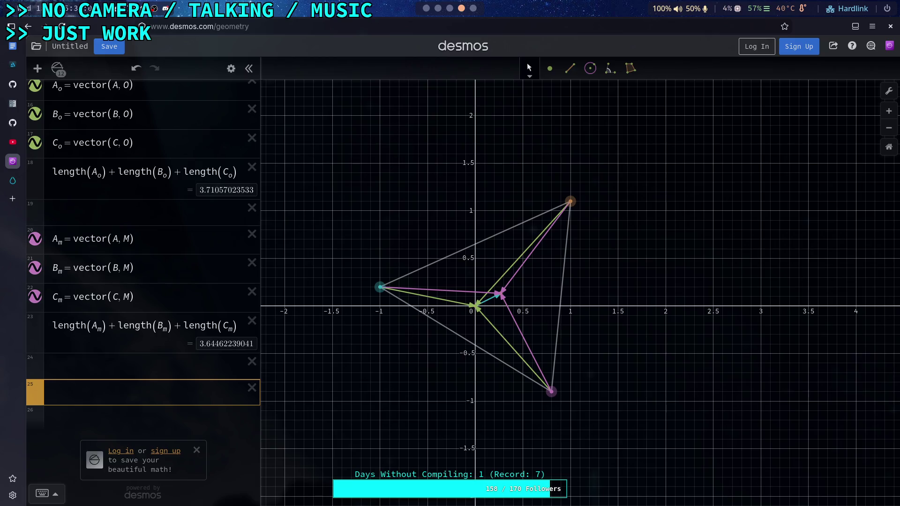
Step: Change row 15's A_o to vector(O, A)
scroll(126, 197, "up", 2)
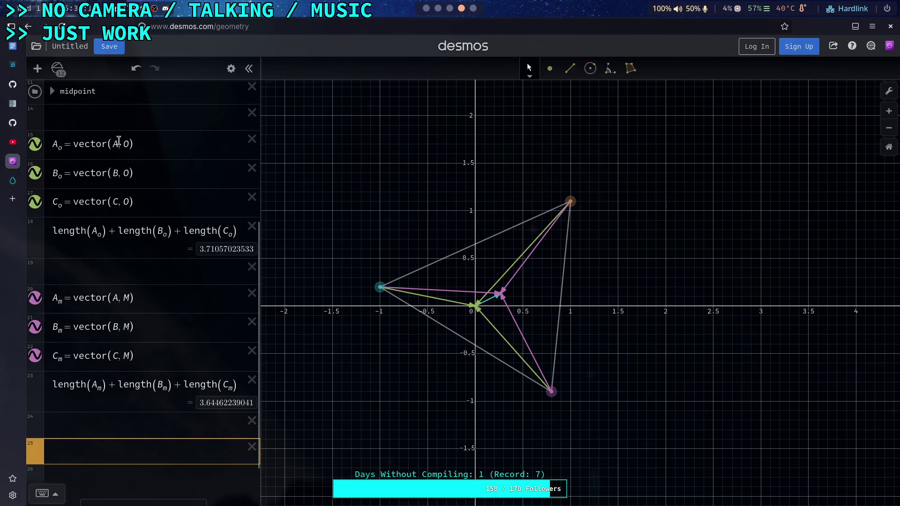
left_click(115, 140)
type("O")
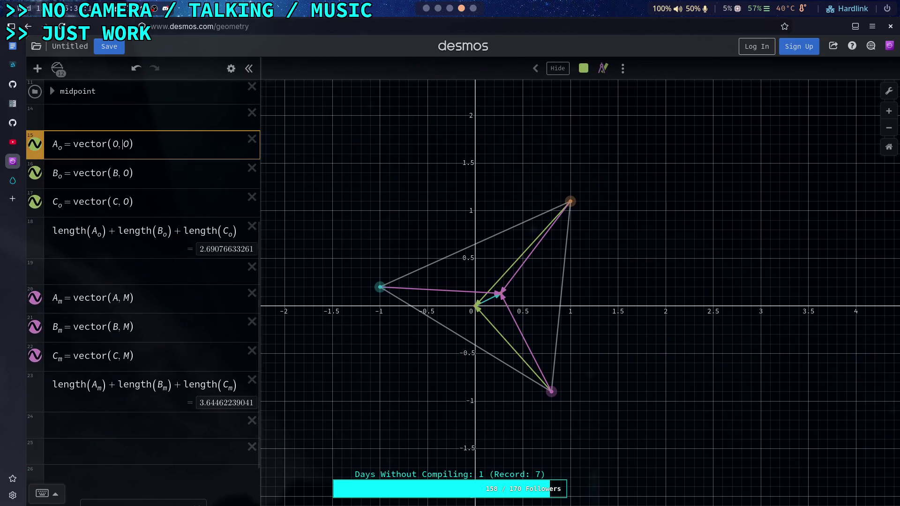
key("BackSpace")
type("A")
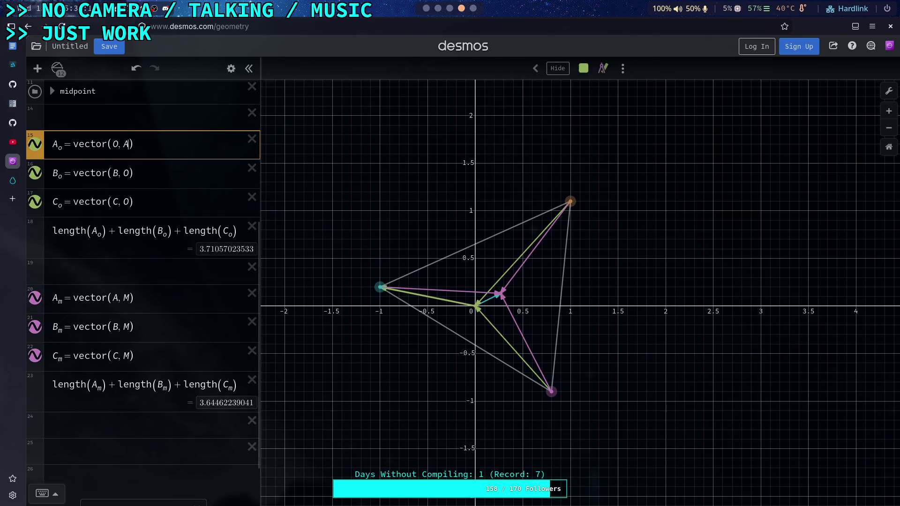
Step: Change B_o and C_o to vector(O, B) and vector(O, C)
double_click(114, 176)
type("A")
double_click(132, 176)
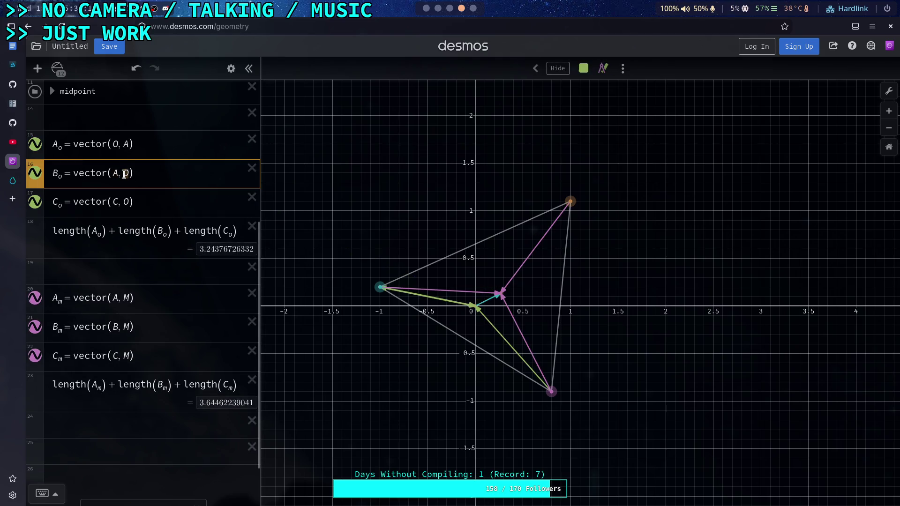
type("B")
double_click(113, 174)
type("O")
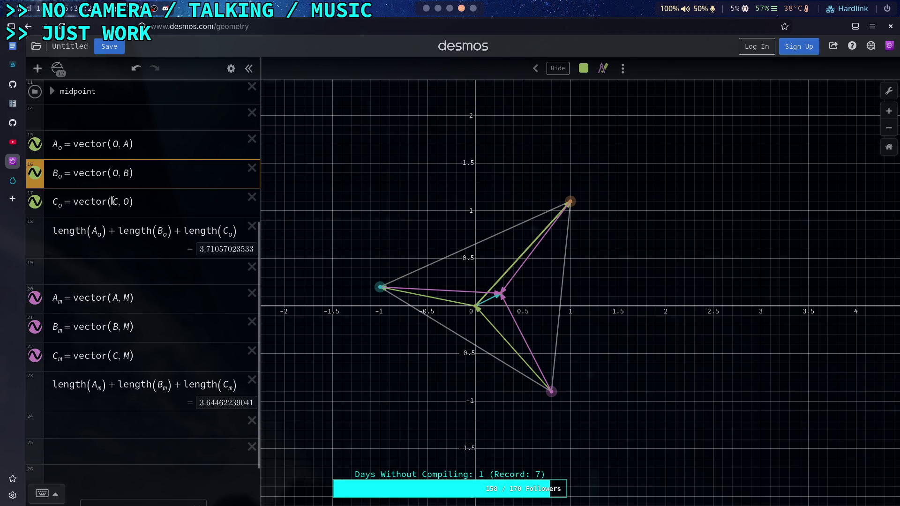
double_click(113, 201)
type("O")
double_click(129, 203)
type("C")
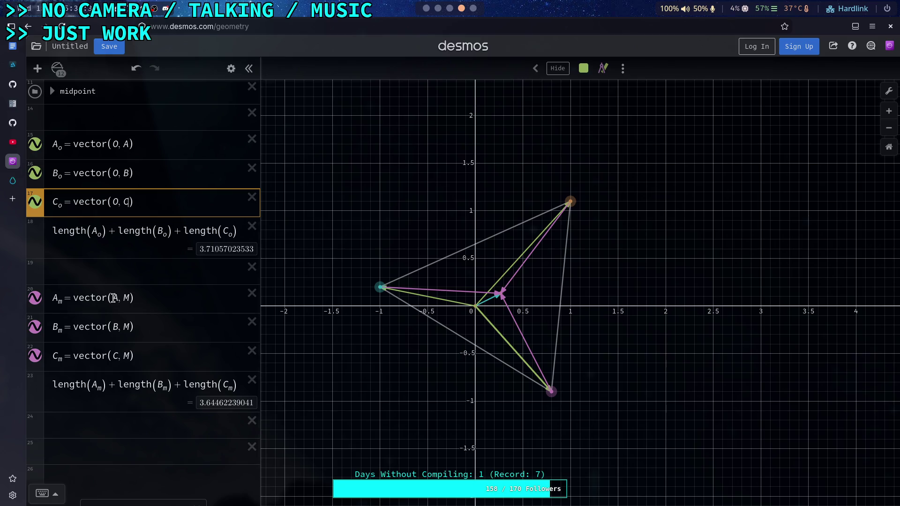
Step: Hide the pink midpoint vectors A_m, B_m and C_m
left_click(35, 298)
left_click(35, 327)
left_click(35, 356)
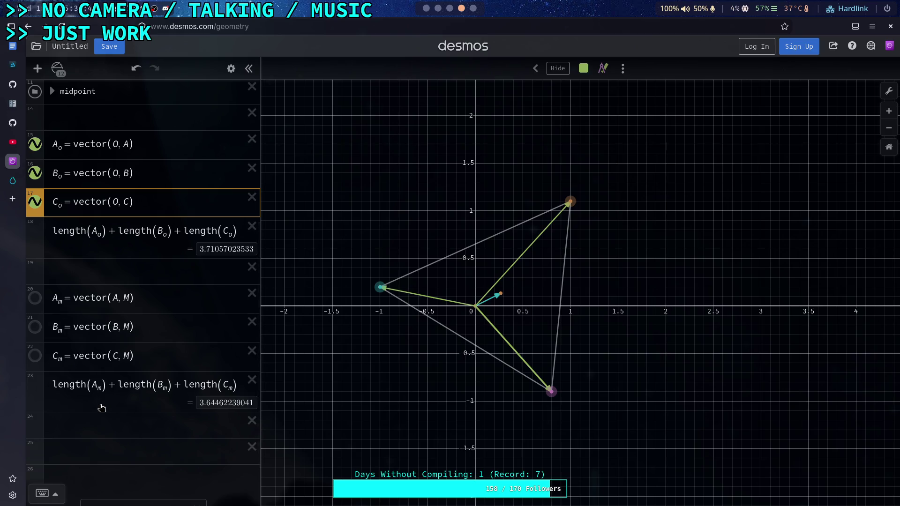
Step: Enter A_o+B_o+C_o in empty row 25, correcting the mistyped last subscript
left_click(98, 454)
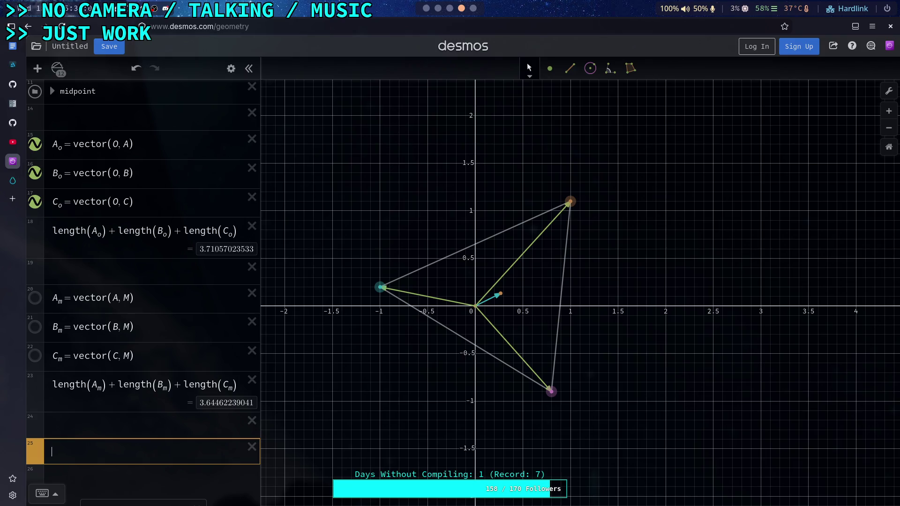
type("A-o")
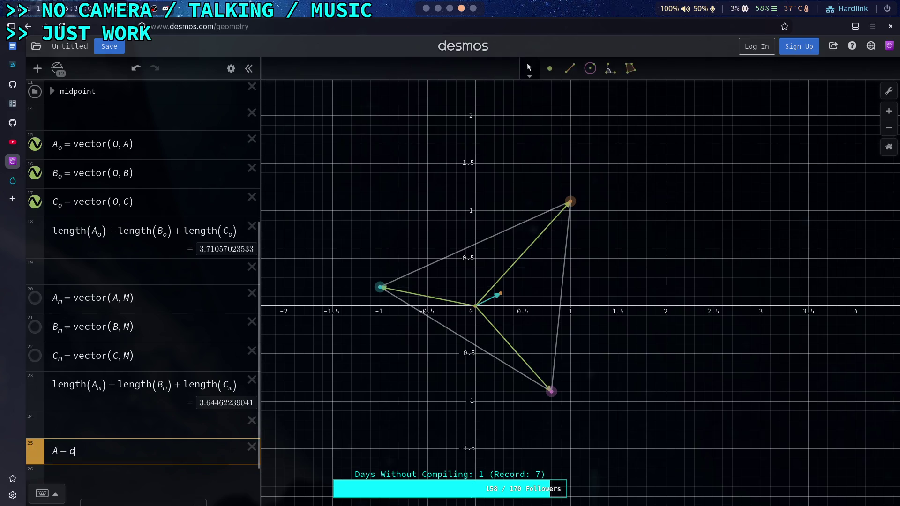
type("_d")
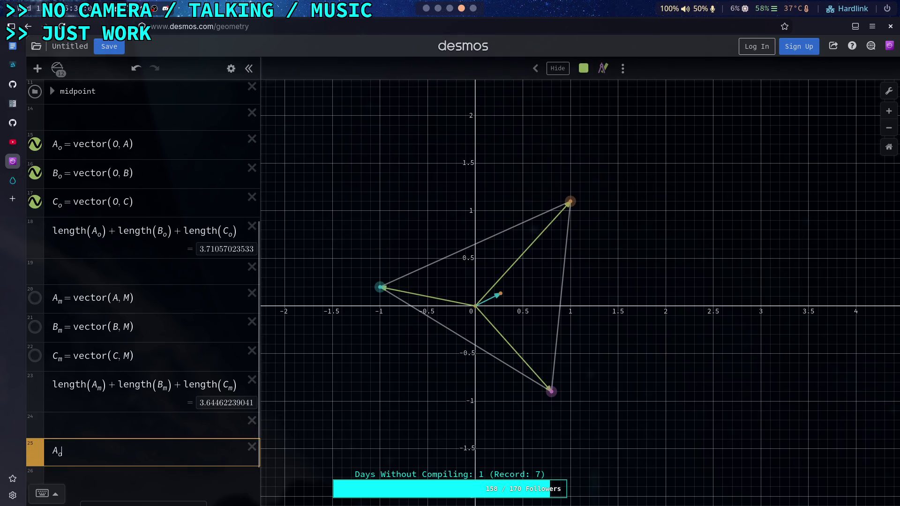
type("+B_o")
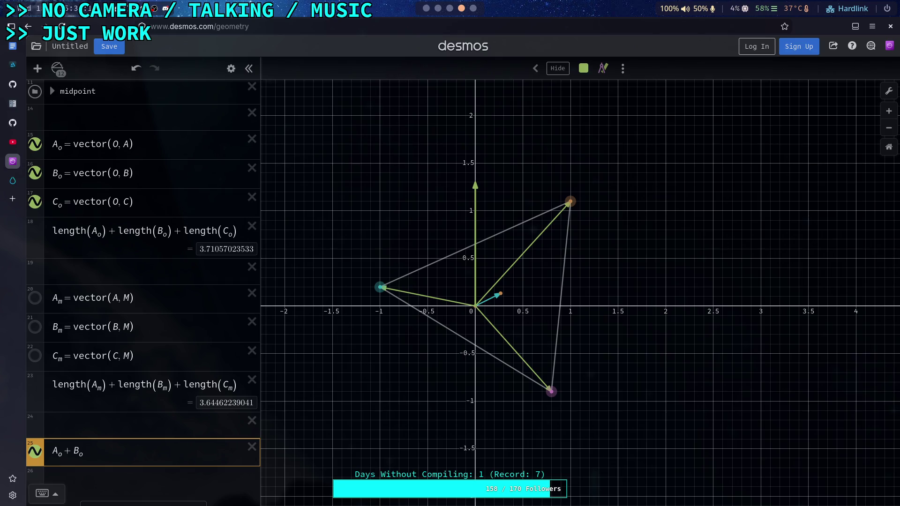
type("+C+d")
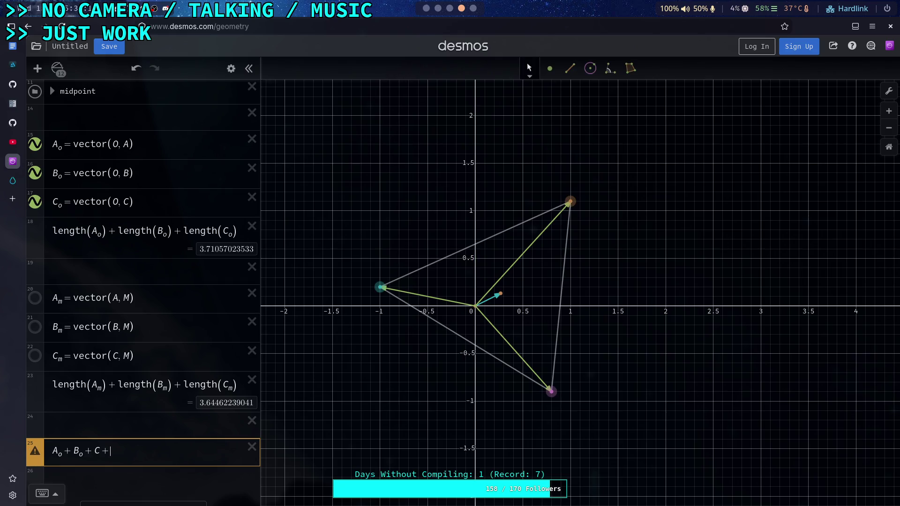
key("BackSpace")
key("BackSpace")
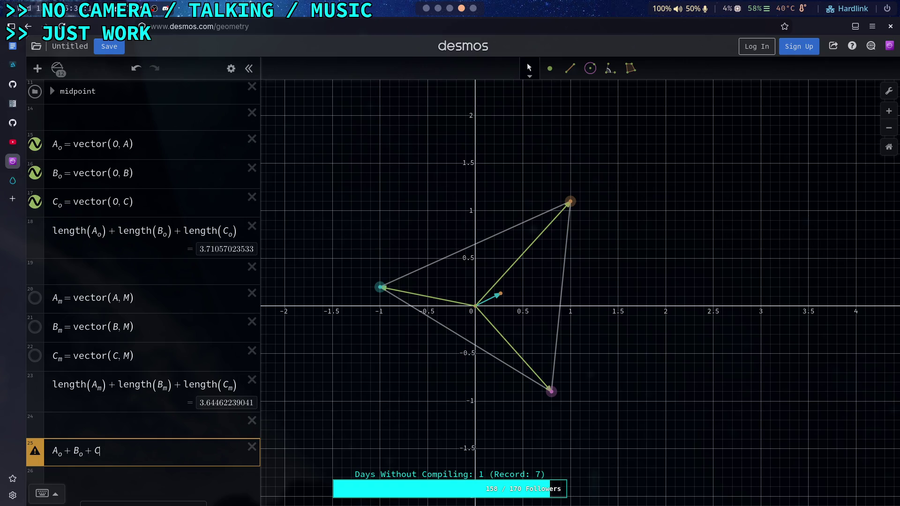
type("_o")
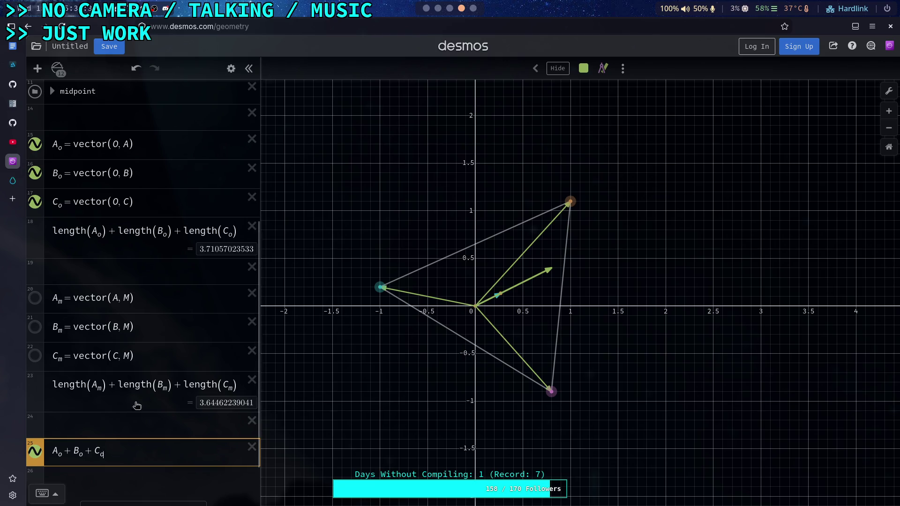
Step: Select points A, B and C and shift the triangle slightly left
left_click(379, 288)
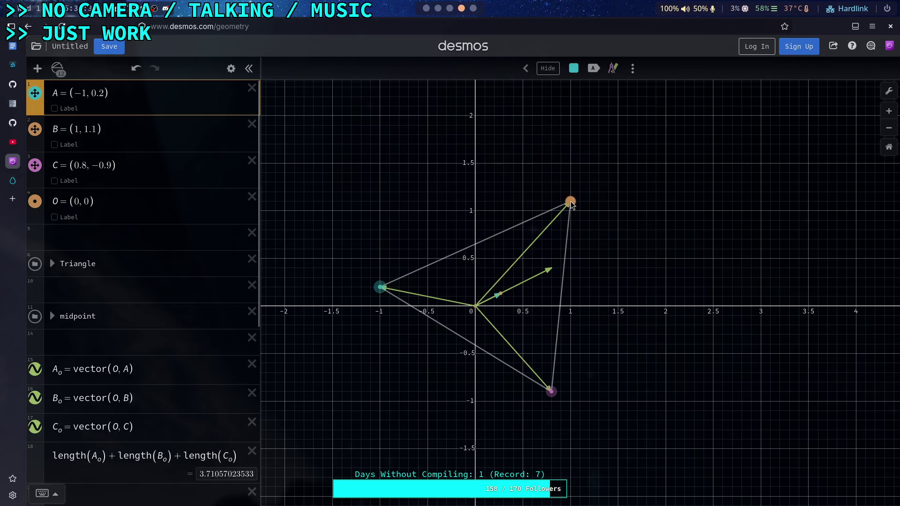
left_click(570, 201)
left_click(551, 392)
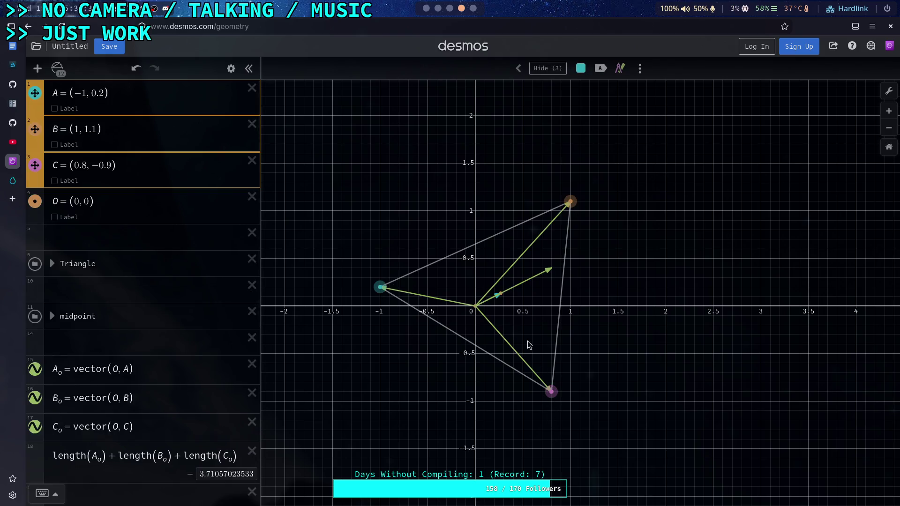
mouse_move(557, 398)
left_mouse_down()
mouse_move(537, 410)
mouse_move(546, 404)
mouse_move(537, 395)
mouse_move(556, 398)
mouse_move(546, 398)
left_mouse_up()
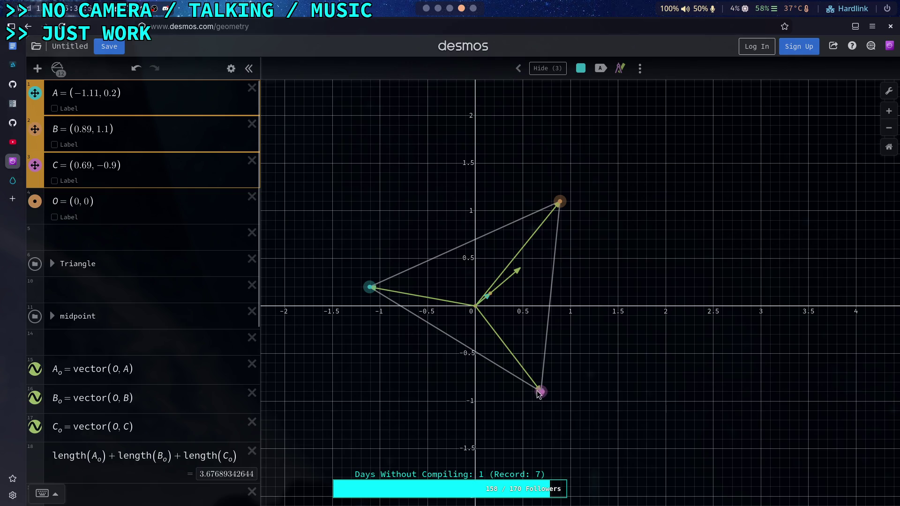
Step: Set A's x-coordinate to −1, B's to 1.1 and C's to 0.8
left_click(92, 93)
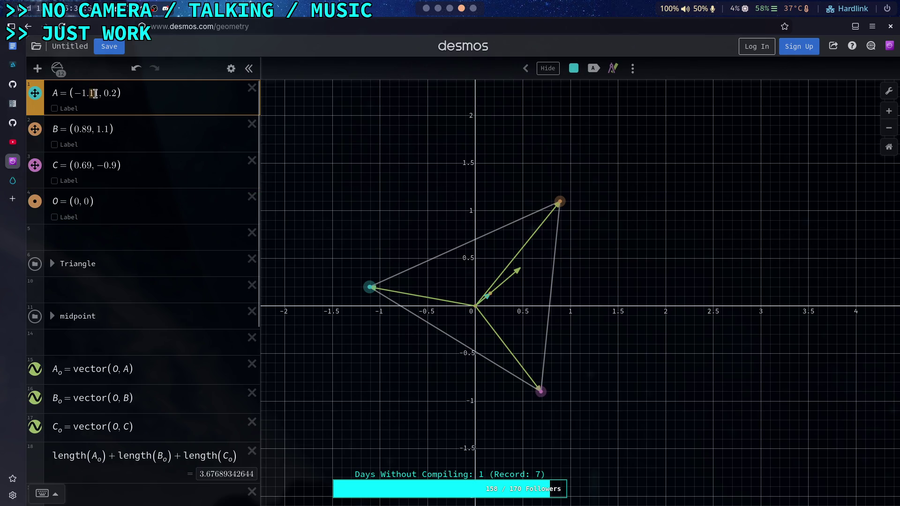
key("BackSpace")
key("BackSpace")
key("BackSpace")
left_click_drag(74, 130, 93, 129)
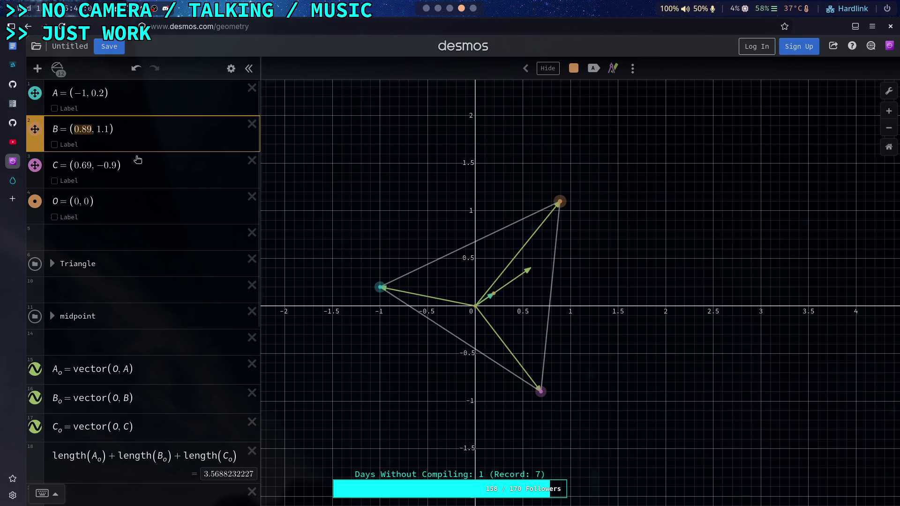
type("1.1")
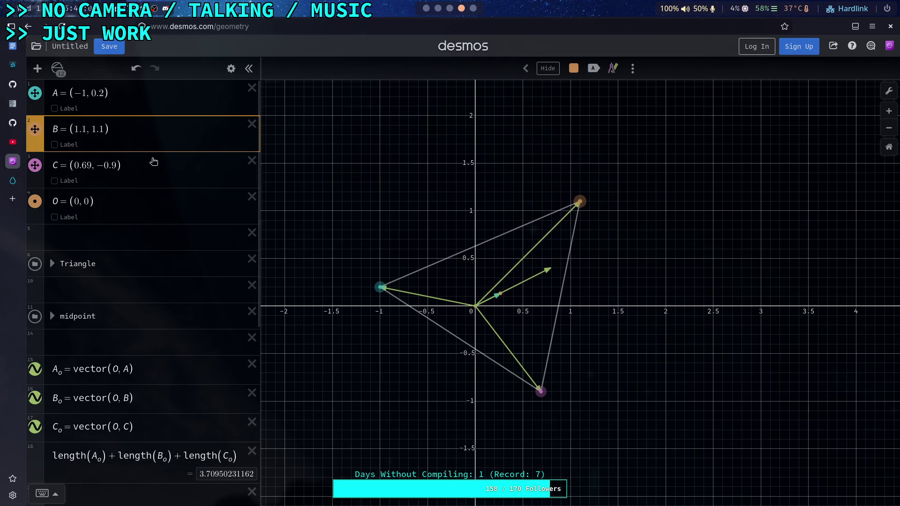
left_click(84, 166)
left_click_drag(84, 166, 81, 166)
type("9")
key("BackSpace")
type("8")
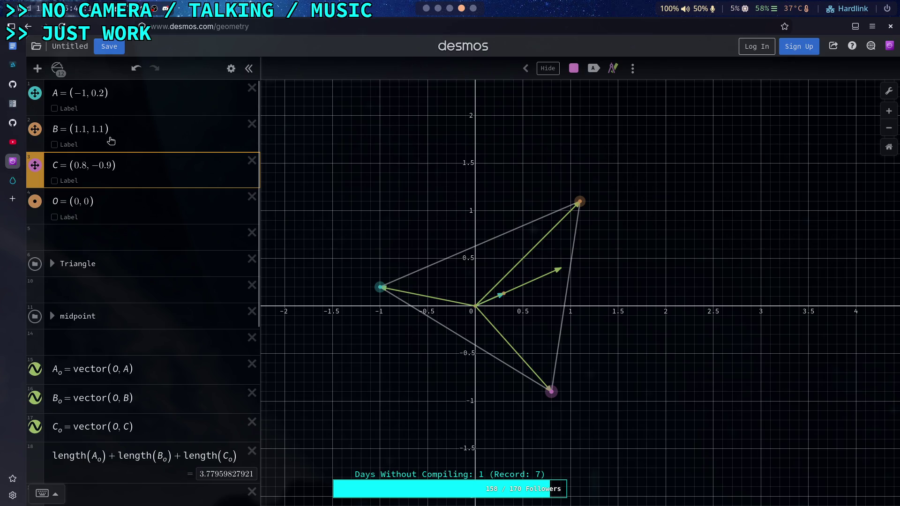
Step: Select all three vertices and drag the triangle slightly down-left
left_click(382, 296)
left_click(380, 287)
left_click(580, 202, "shift")
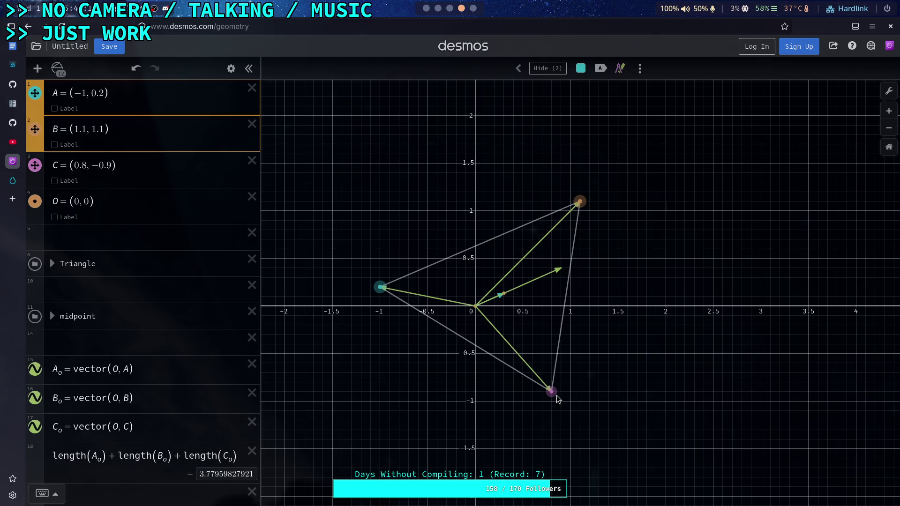
left_click(554, 395, "shift")
left_click_drag(553, 395, 543, 394)
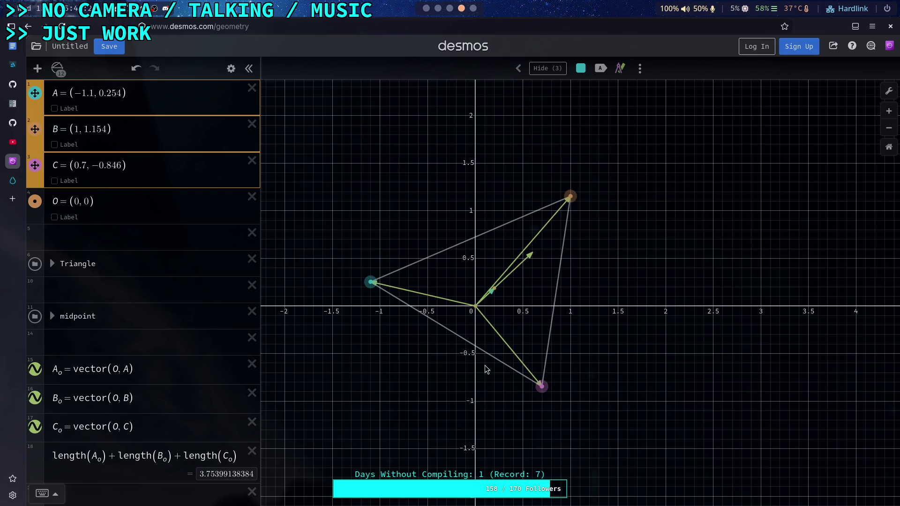
left_click_drag(541, 386, 540, 387)
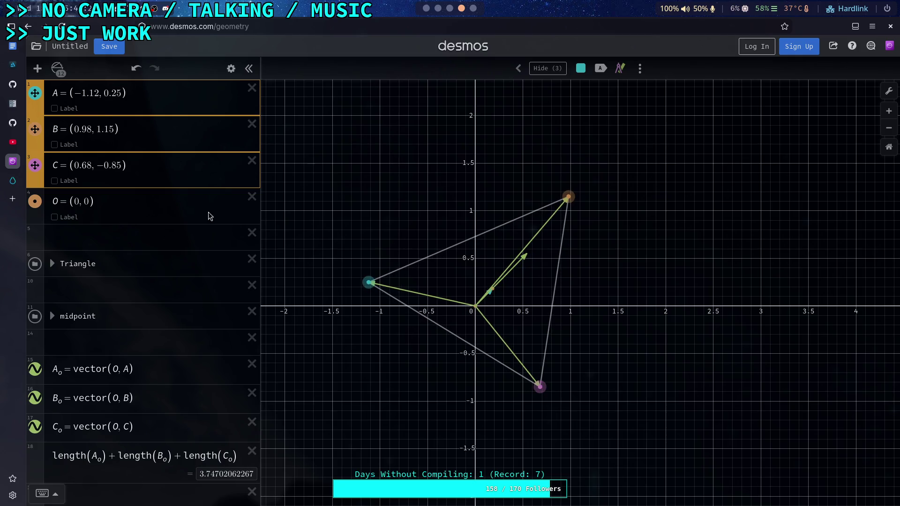
Step: Set point A to (−1.1, 0.2) and point B to (1, 0.9)
left_click(109, 94)
key("BackSpace")
left_click(106, 93)
key("Delete")
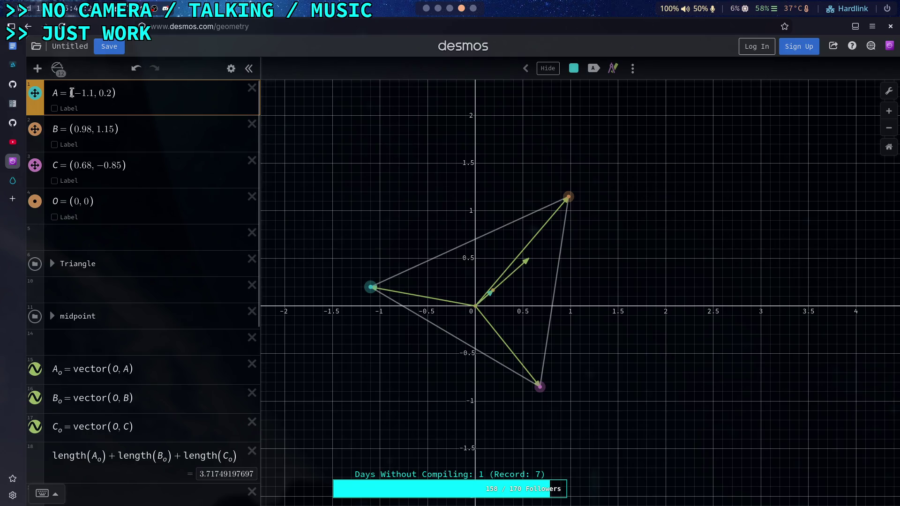
double_click(77, 130)
type("1")
key("Right")
key("Right")
key("Right")
key("shift+Right")
key("shift+Right")
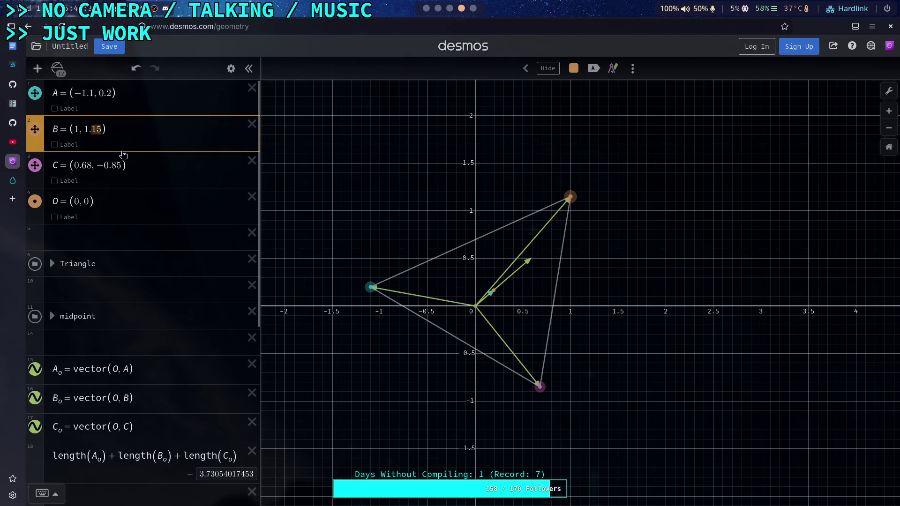
key("BackSpace")
key("BackSpace")
key("BackSpace")
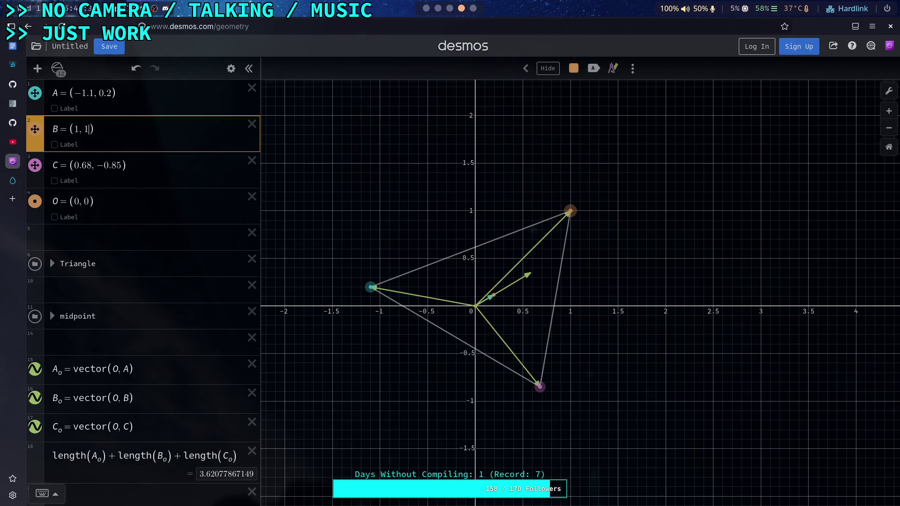
type("0.")
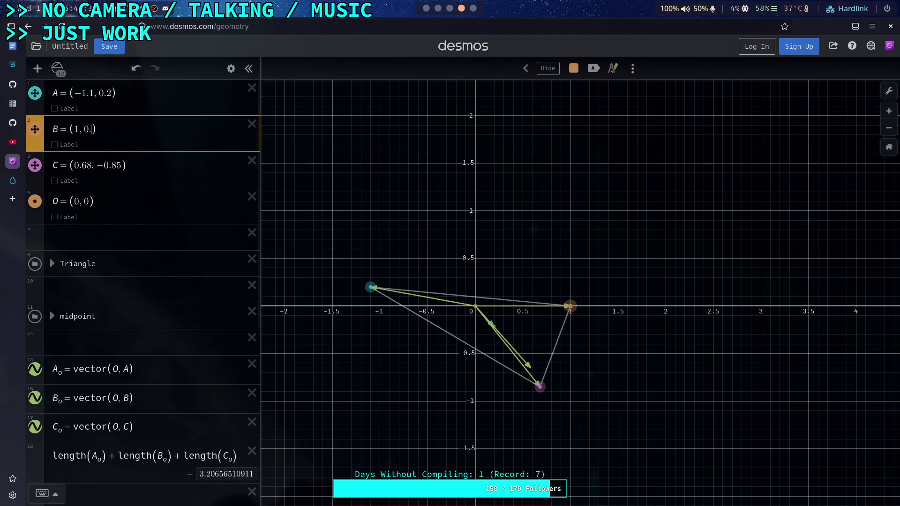
type("9")
Step: Set point C to (0.8, −1.0)
key("Down")
key("shift+Left")
key("shift+Left")
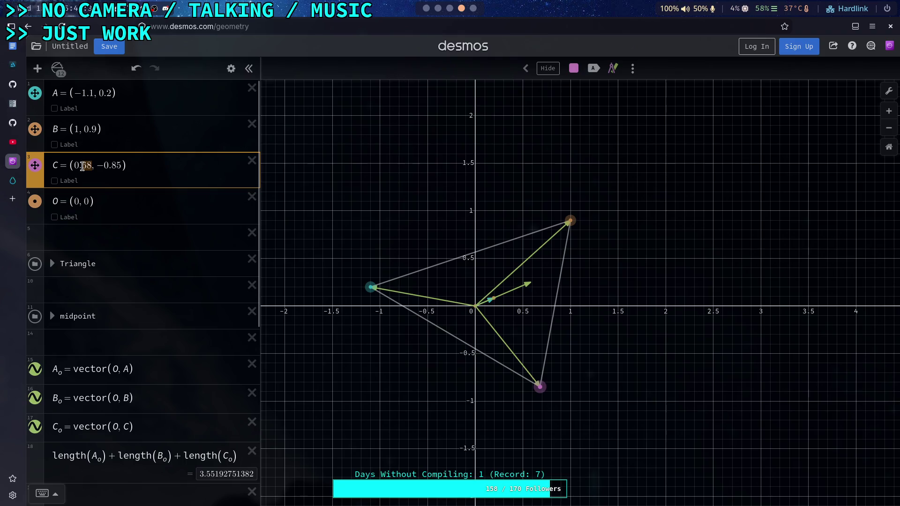
type("8")
key("Right")
key("Right")
key("Right")
key("BackSpace")
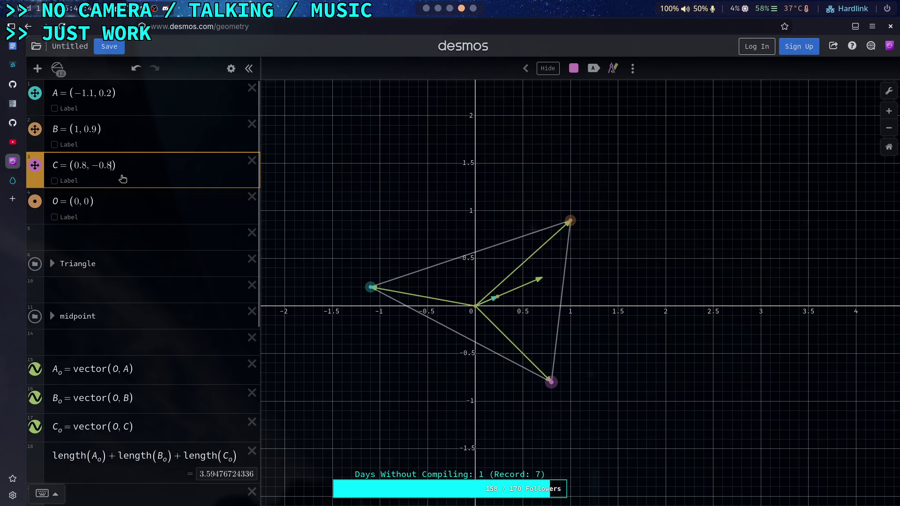
key("BackSpace")
key("BackSpace")
key("BackSpace")
type("1.")
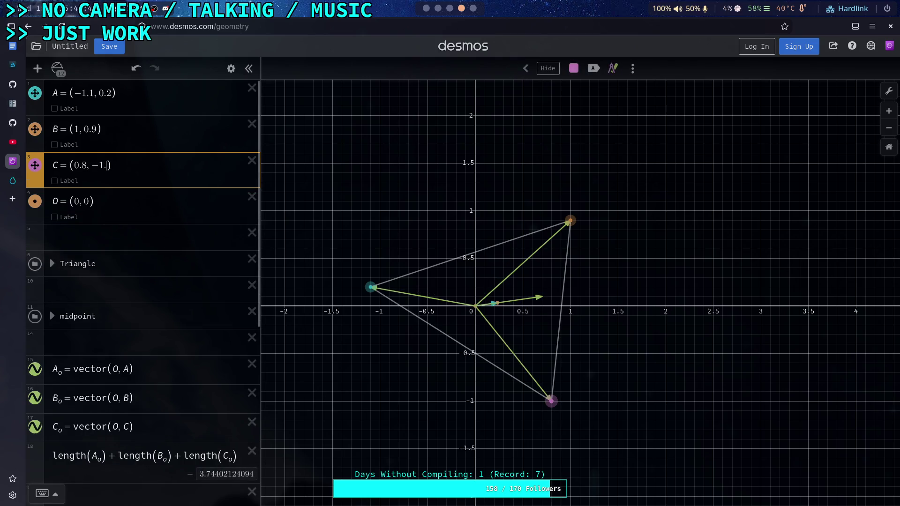
type("0")
left_click(136, 235)
scroll(137, 235, "down", 2)
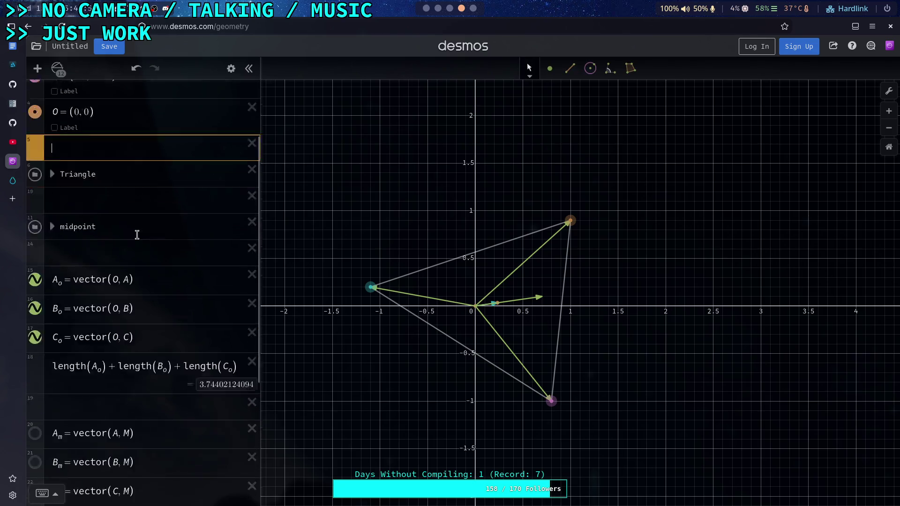
Step: Scroll down the expression list and begin a blank line beneath A_o+B_o+C_o
scroll(137, 235, "down", 2)
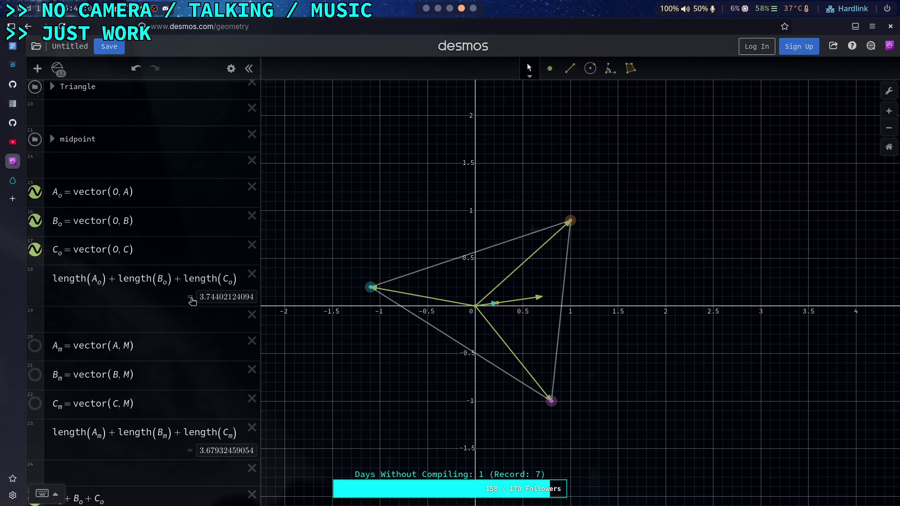
scroll(136, 422, "down", 5)
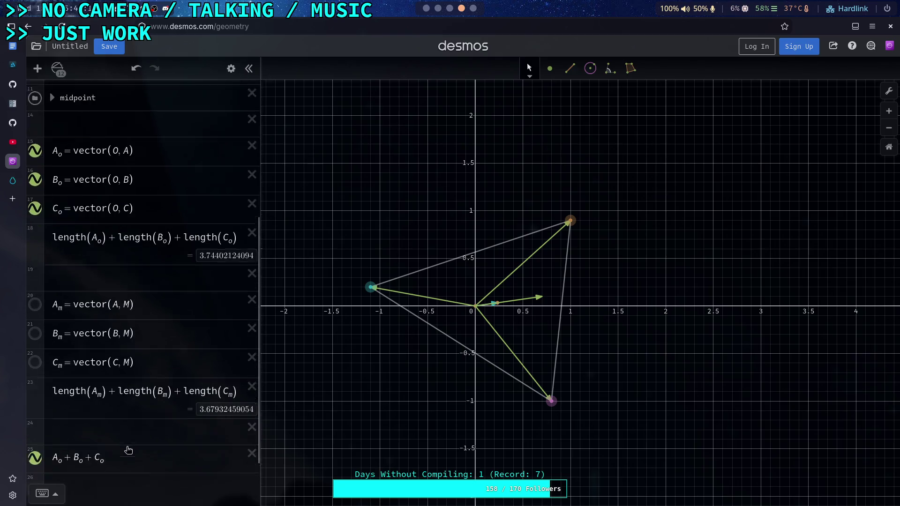
left_click(145, 417)
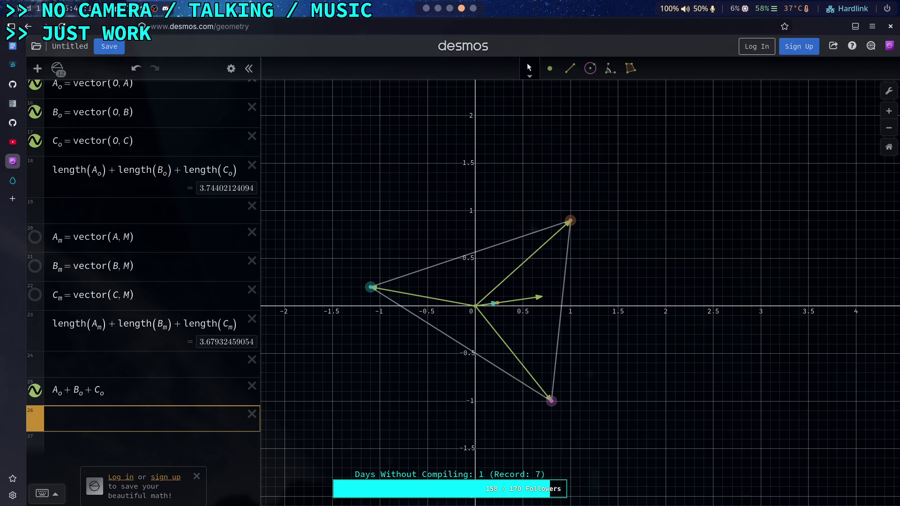
Step: Build A_o/length(A_o) · length(A_m) on the new line 26
type("A")
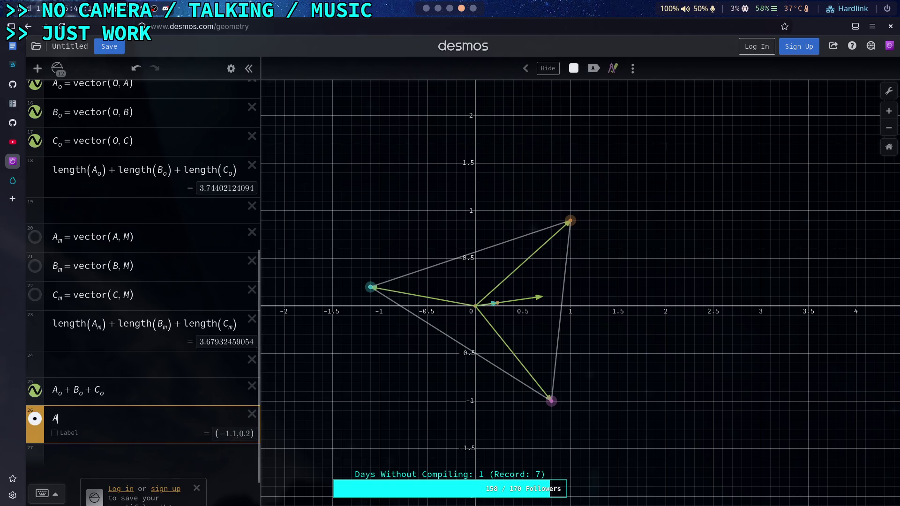
type("_0")
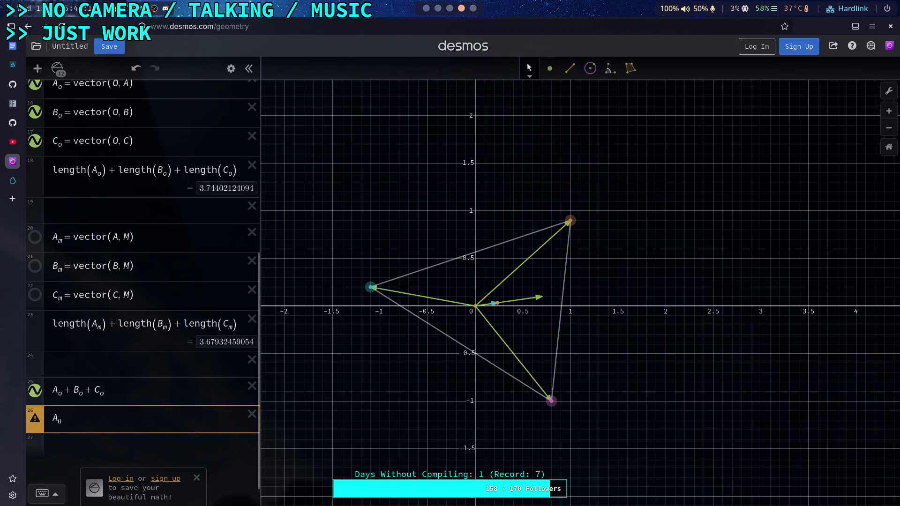
key("ctrl+a")
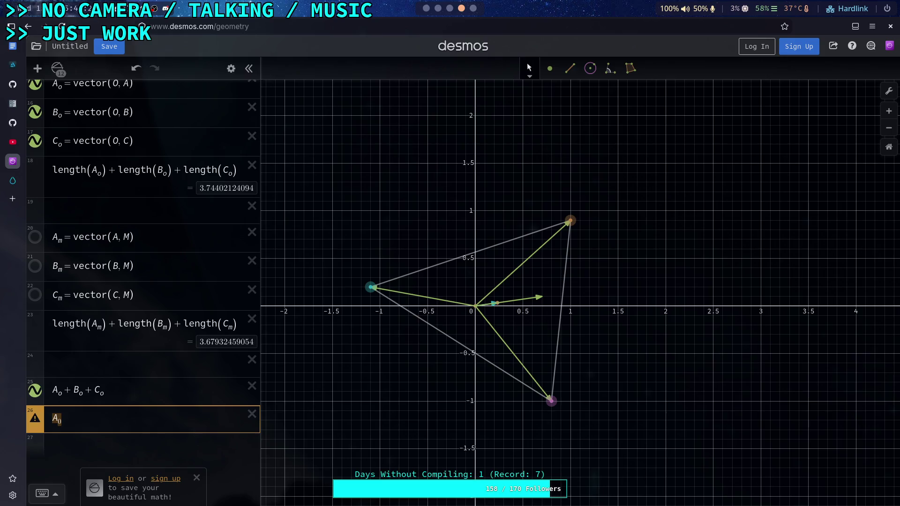
type("/length(A_")
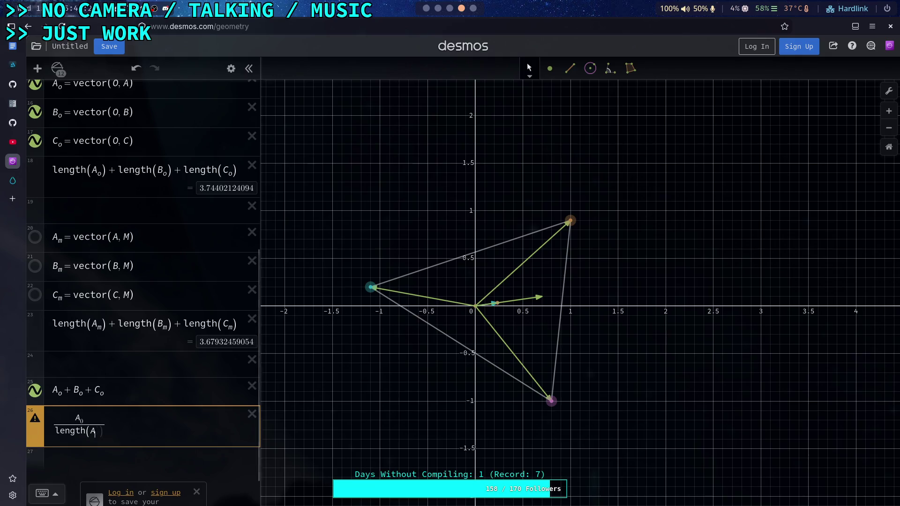
type("0)")
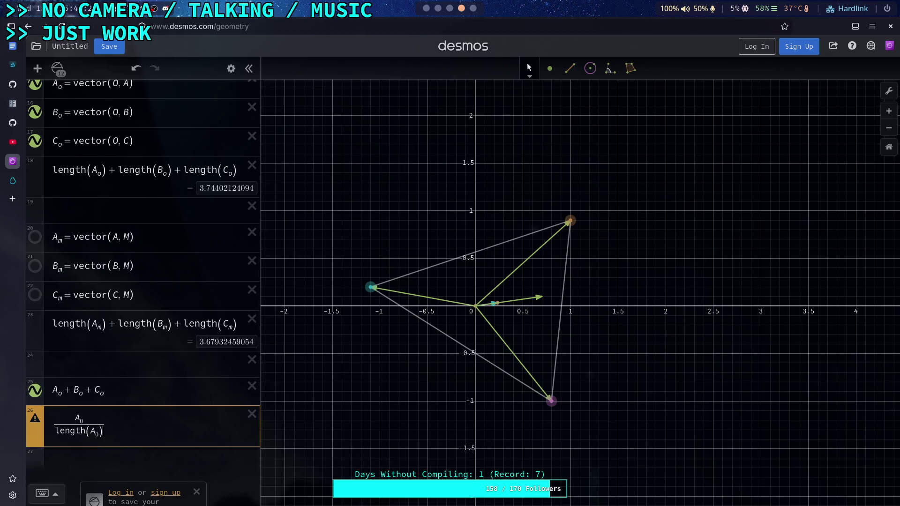
left_click(132, 397)
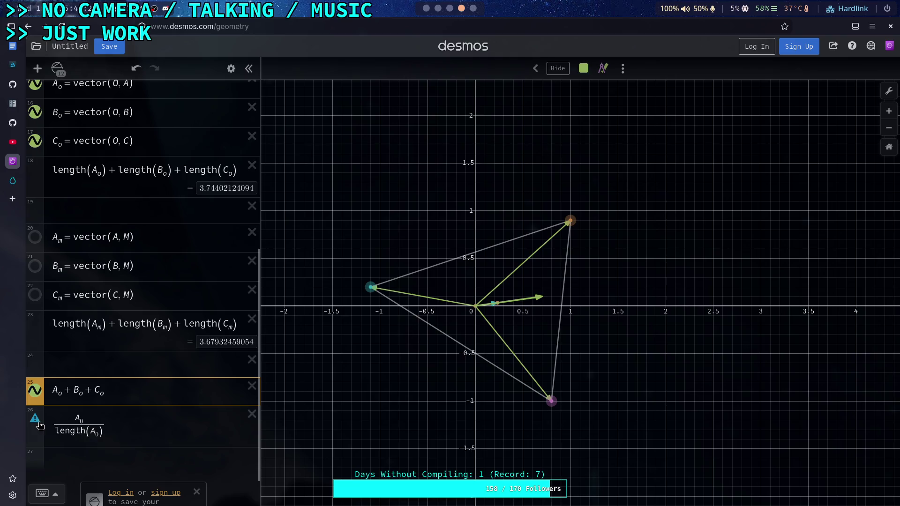
mouse_move(34, 419)
left_click(87, 432)
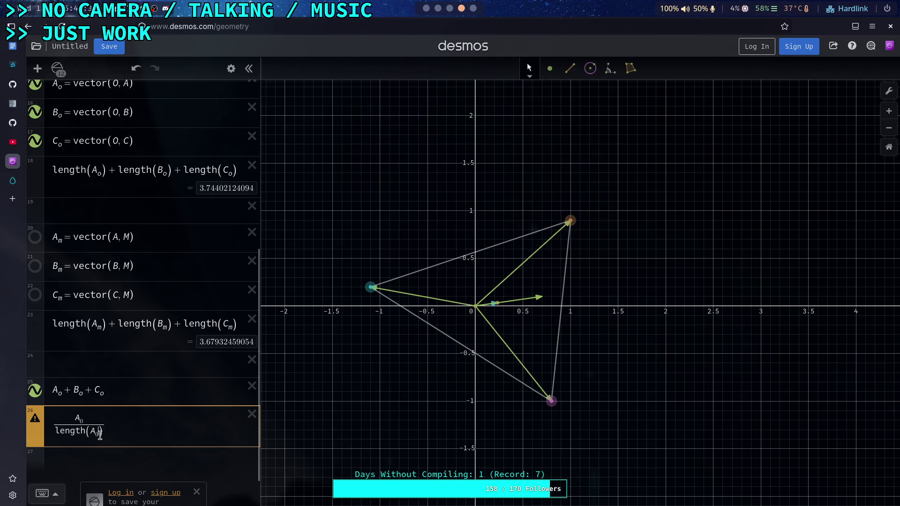
left_click(83, 423)
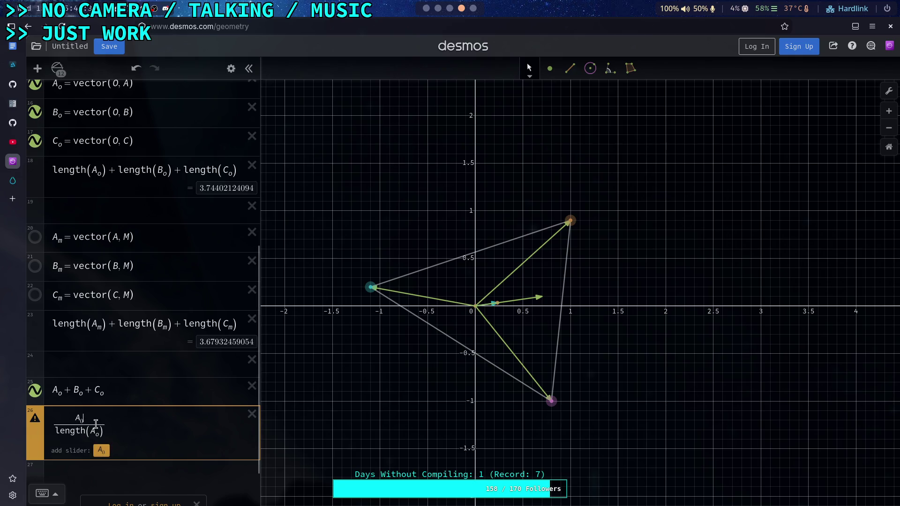
type("_o")
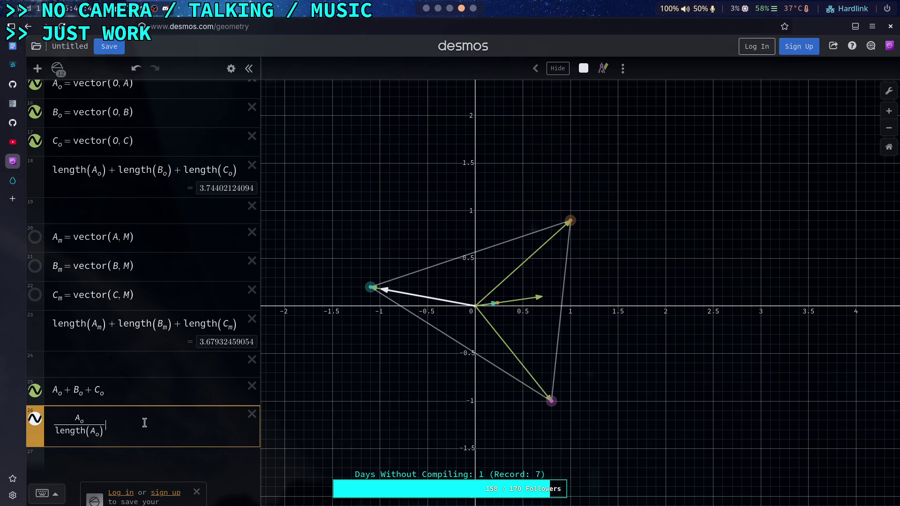
type("*")
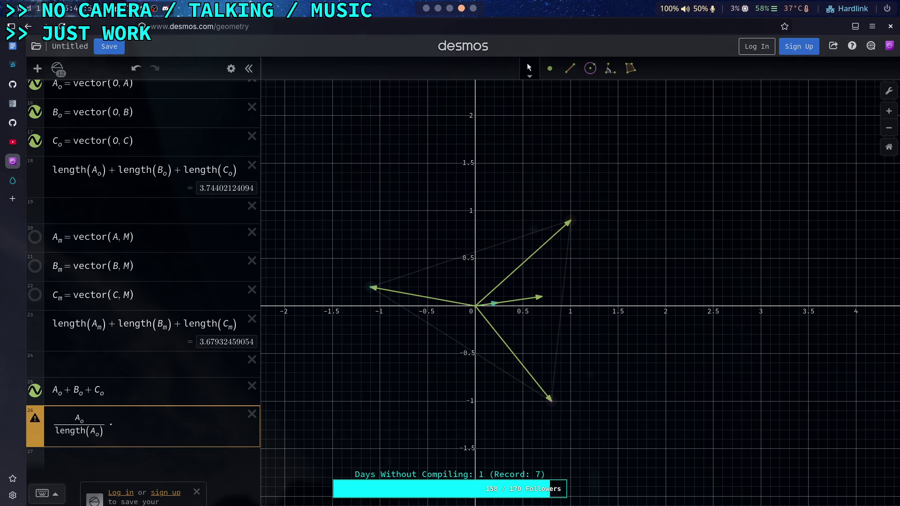
type("length(")
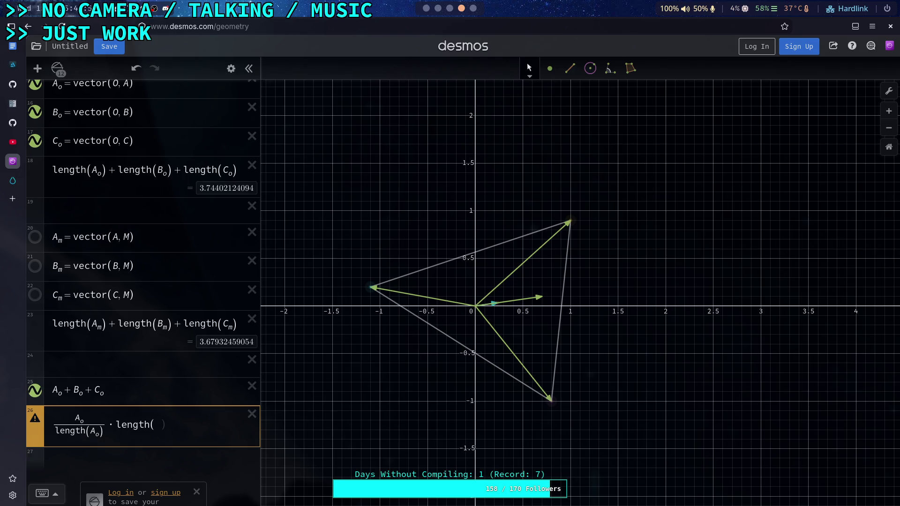
type("A_m")
key("Return")
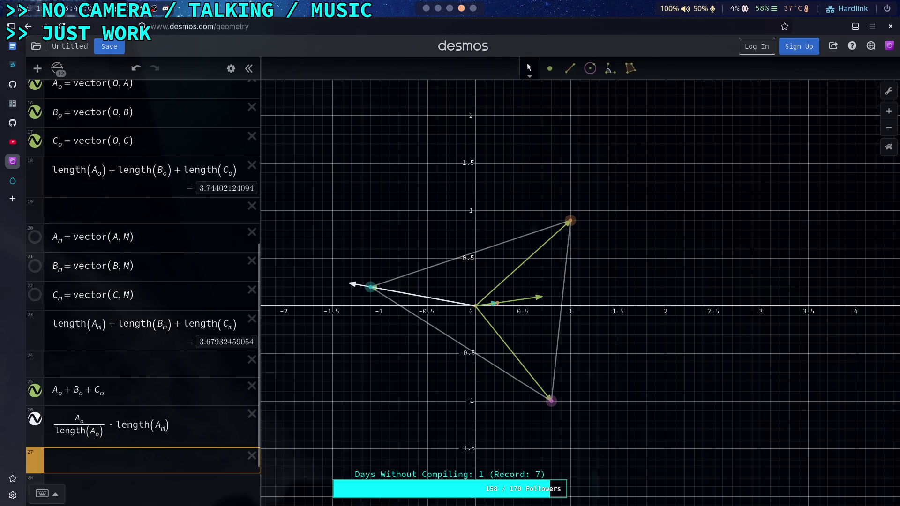
Step: Divide the expression further by length(A_o)
left_click(185, 422)
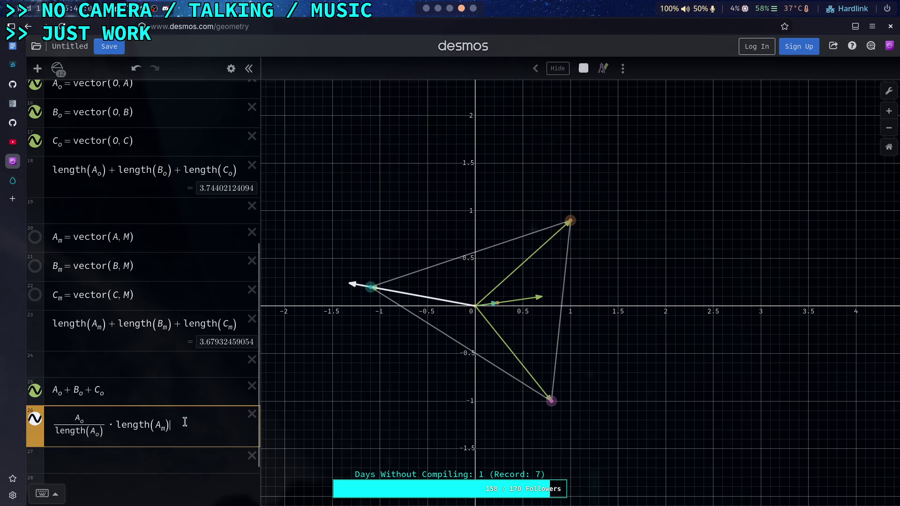
type("/leng")
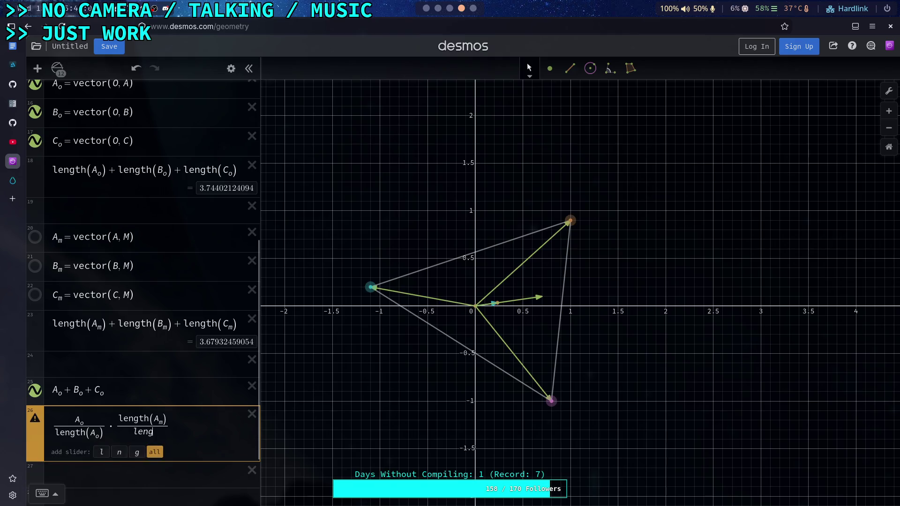
type("th(A_o")
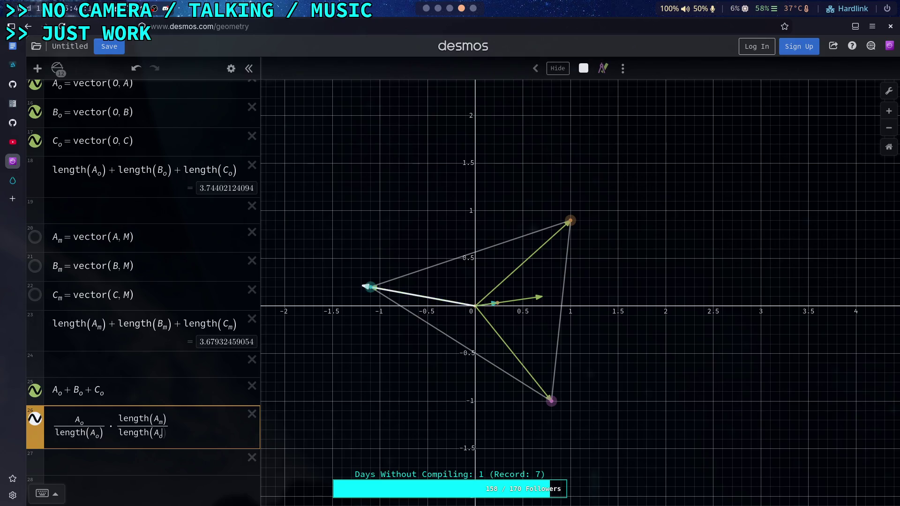
type(")")
left_click(187, 420)
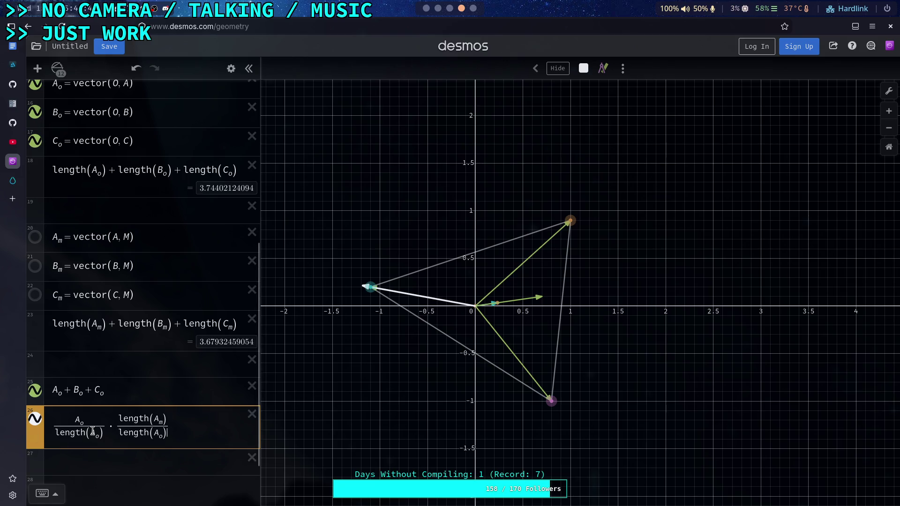
Step: Remove the length(A_o) denominator under A_o and name the expression A_1
key("BackSpace")
key("BackSpace")
key("BackSpace")
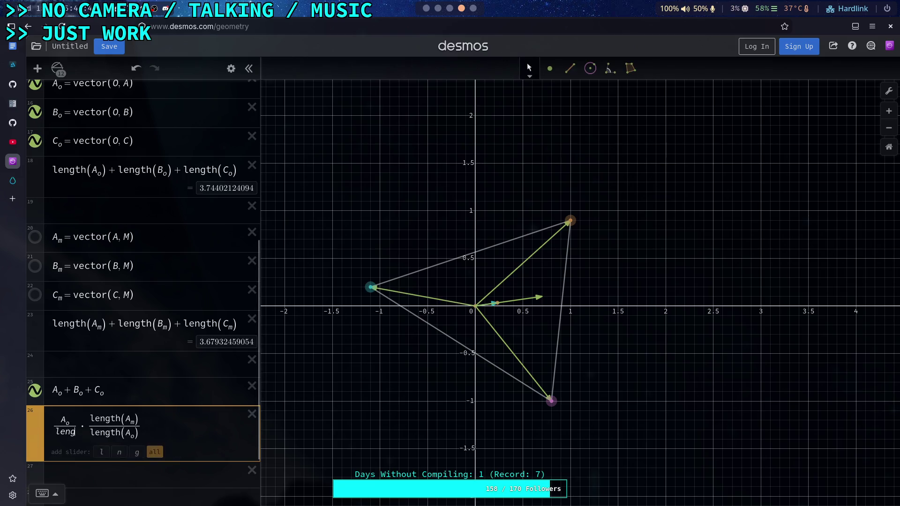
key("BackSpace")
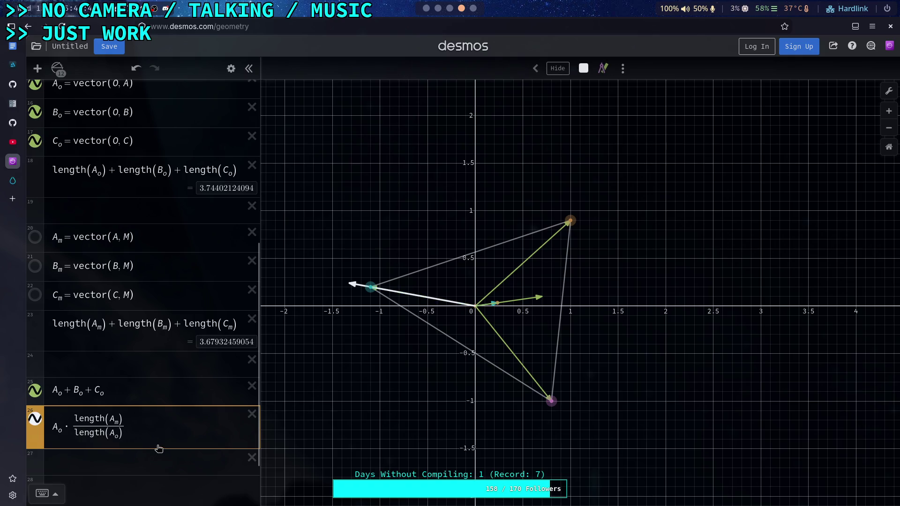
scroll(156, 427, "down", 2)
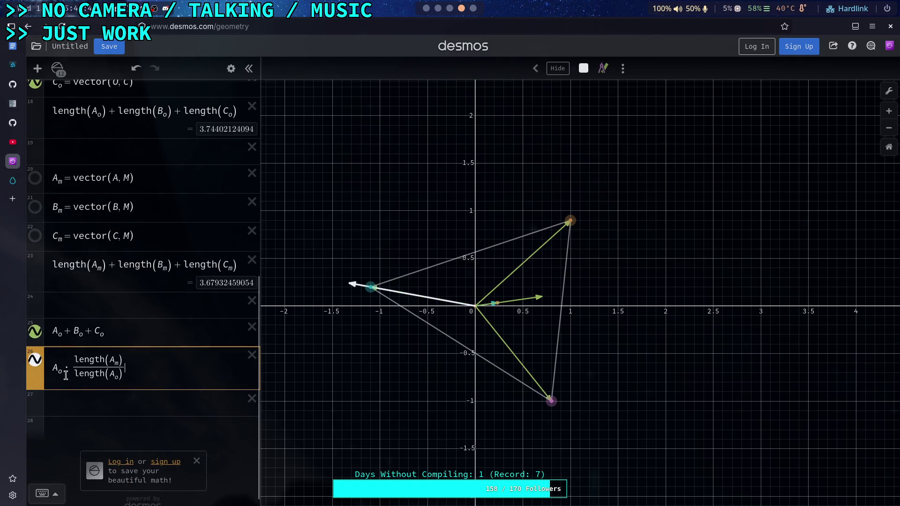
key("Home")
type("A_1=")
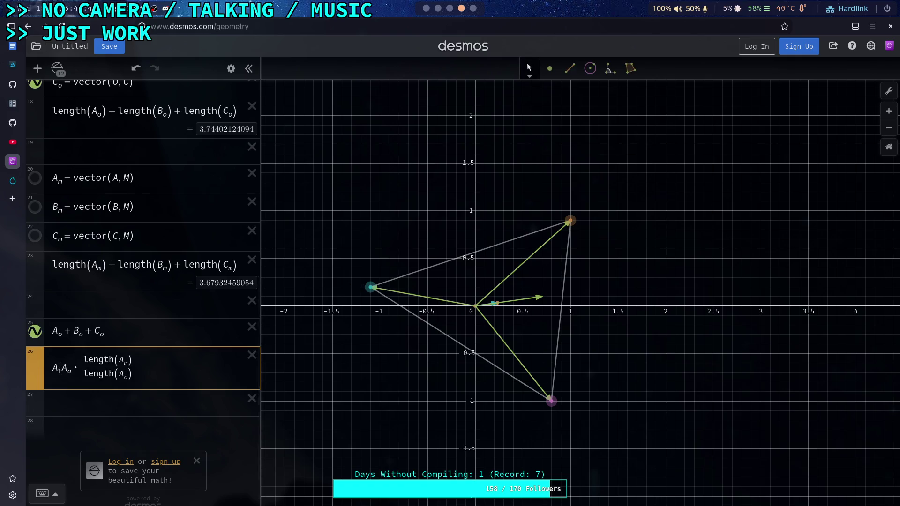
Step: Start a new A_2= line below A_1
left_click(182, 367)
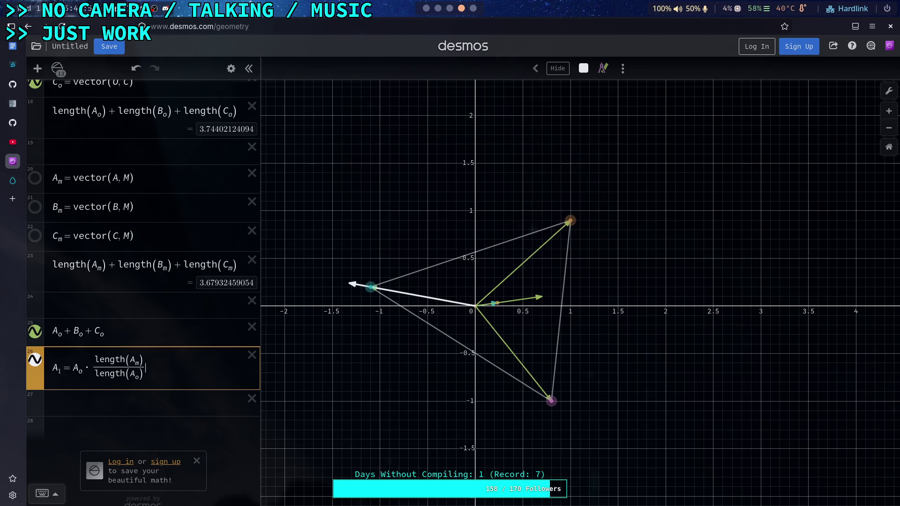
key("Return")
type("A_2=")
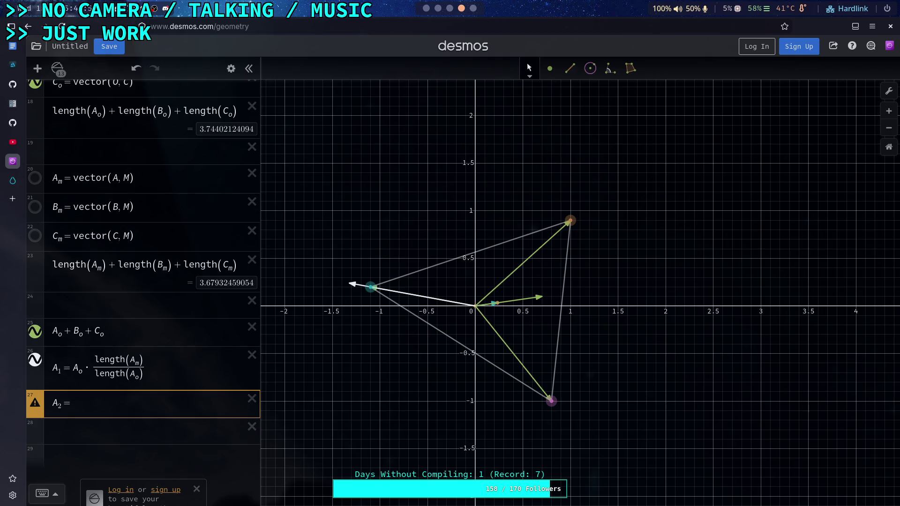
Step: Rewrite the line as B_1 = B_o*length(B_m)/length(B_o), then delete a started C_1 row
key("BackSpace")
type("B")
key("BackSpace")
type("1")
type("B_o*length(B_m)")
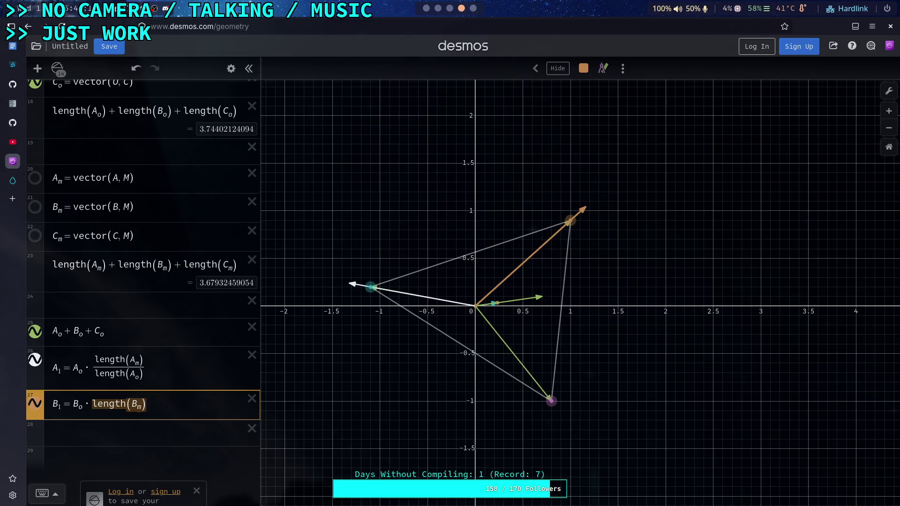
type("/length")
type("(B_o")
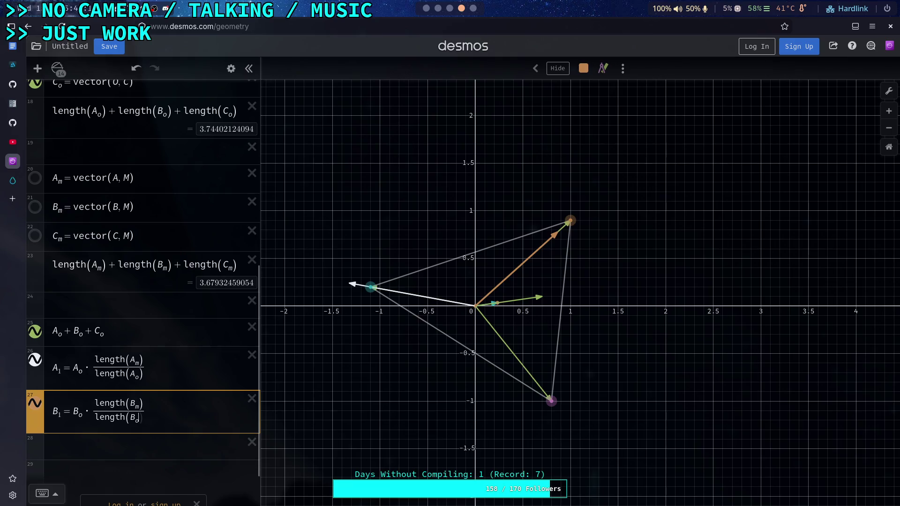
type(")")
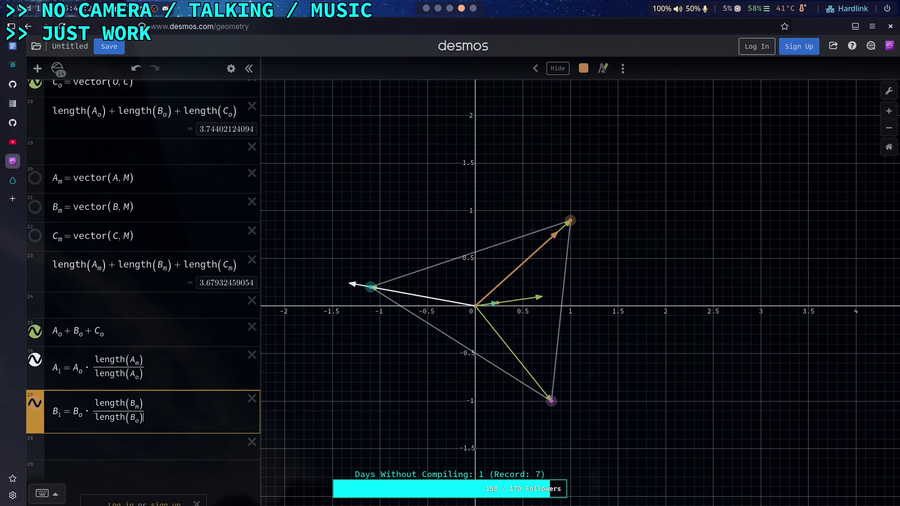
key("Return")
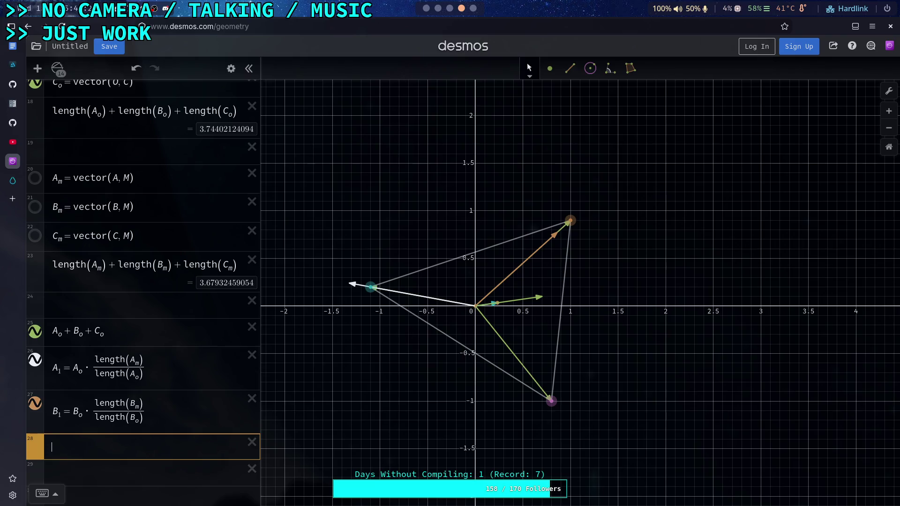
type("C_1=")
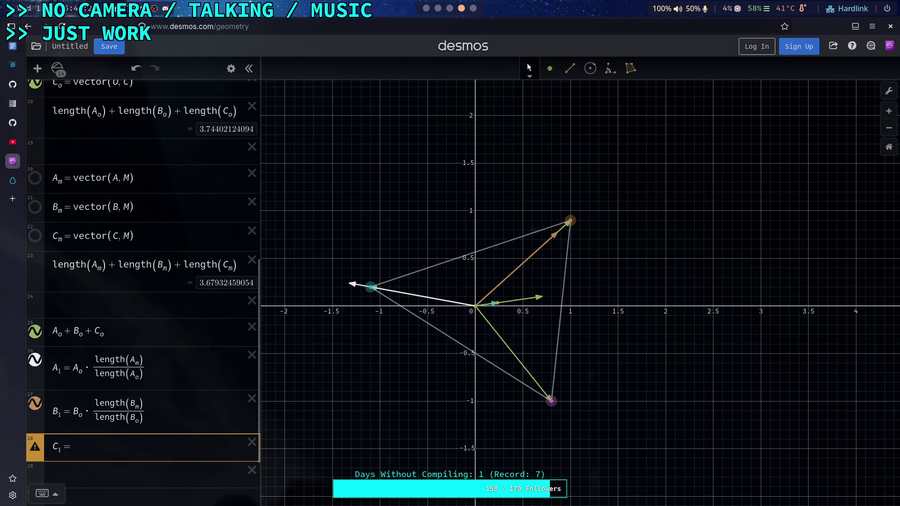
left_click(252, 442)
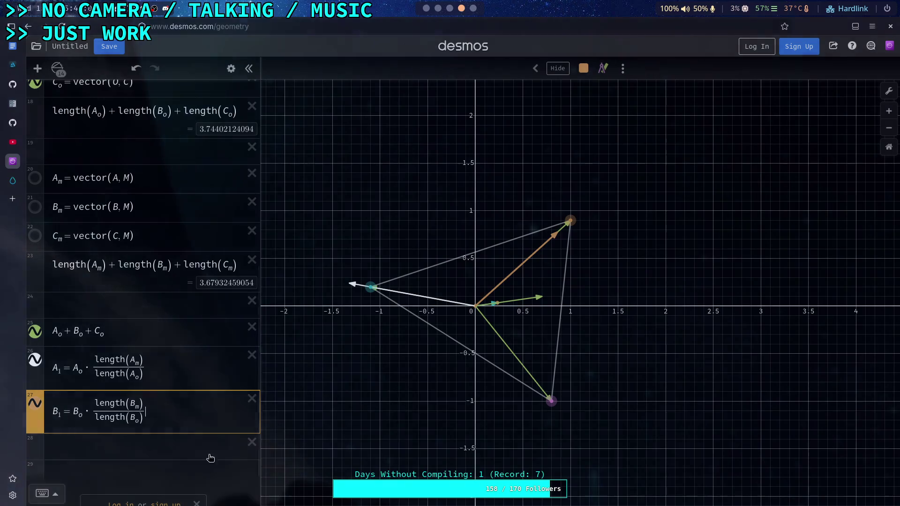
Step: Duplicate the B_1 expression onto line 28 and delete the empty row 29
left_click(231, 68)
left_click(224, 381)
left_click(246, 471)
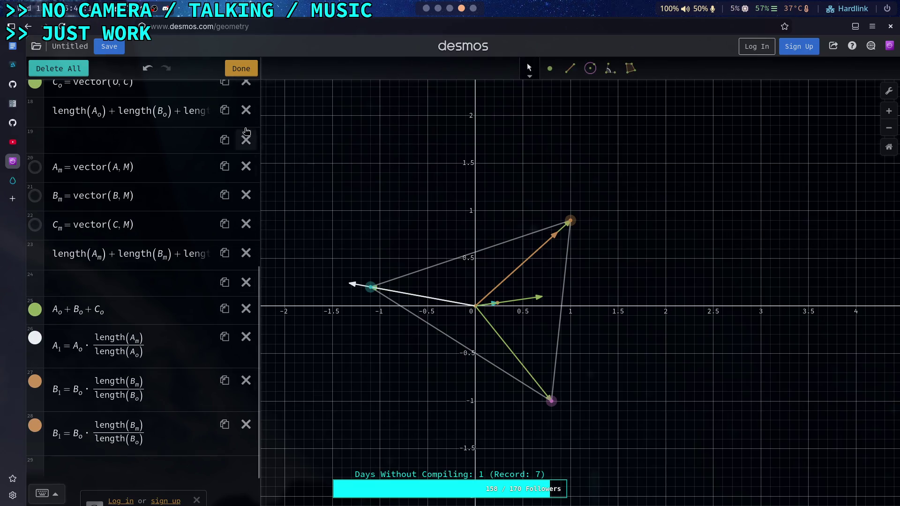
left_click(241, 68)
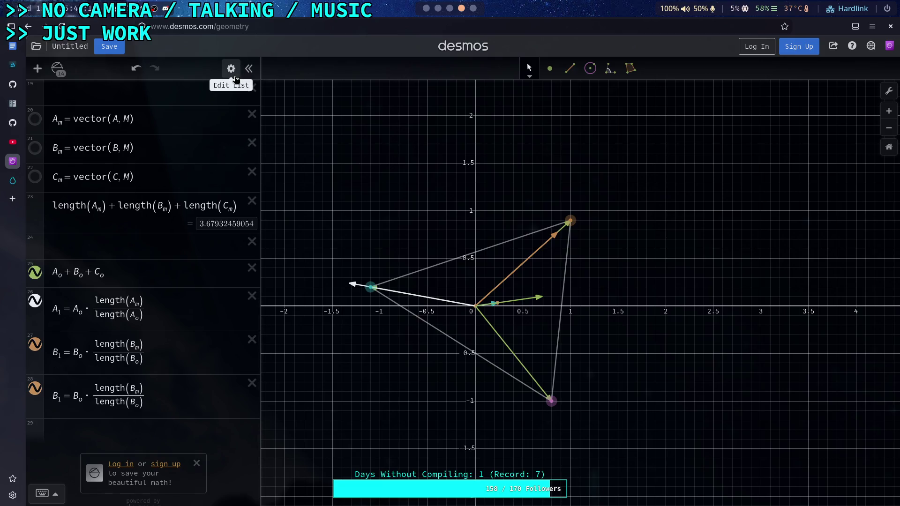
Step: Recolour points B and C teal to match point A
left_click(234, 77)
scroll(43, 167, "up", 10)
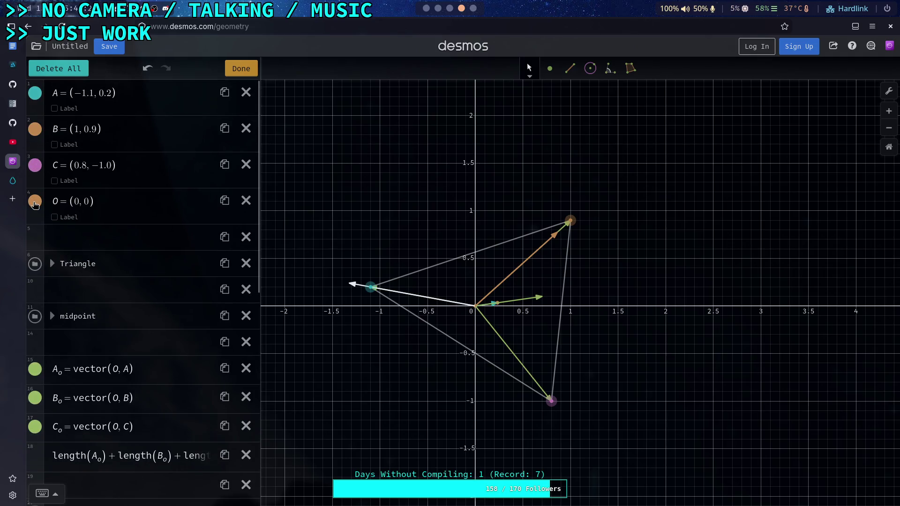
left_click(34, 196)
left_click(35, 132)
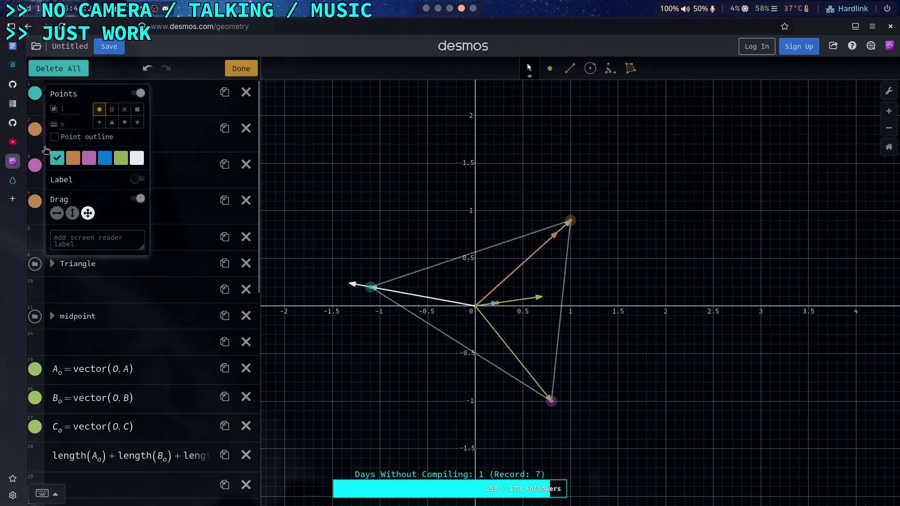
left_click(57, 194)
left_click(36, 165)
left_click(35, 165)
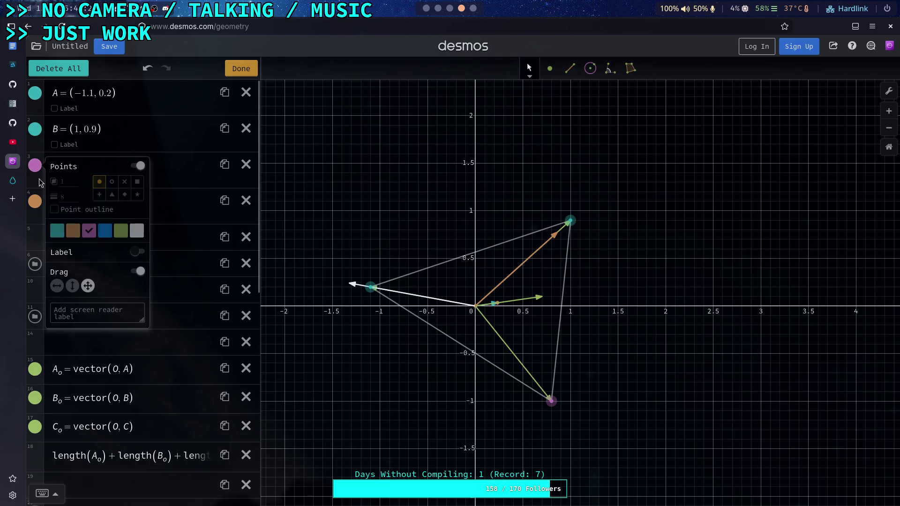
left_click(56, 233)
left_click(129, 190)
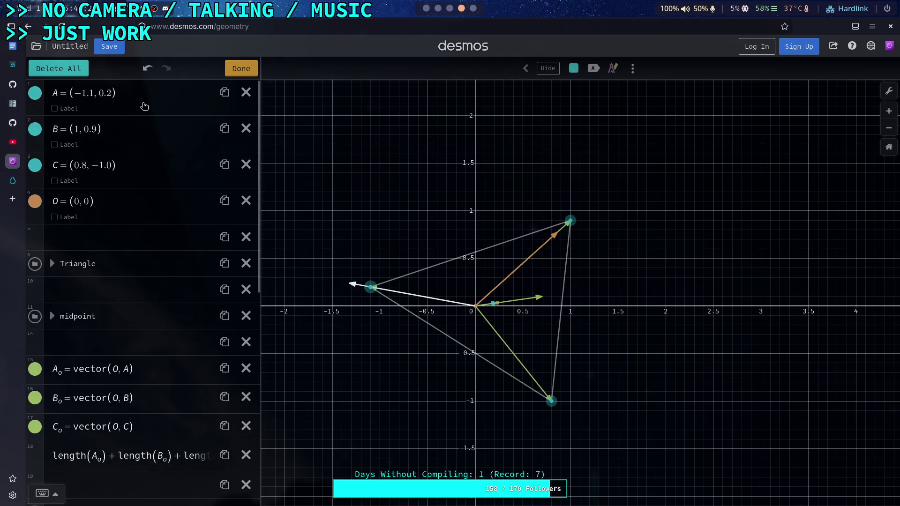
Step: Make vector A_1 orange and point O pink
scroll(128, 189, "down", 3)
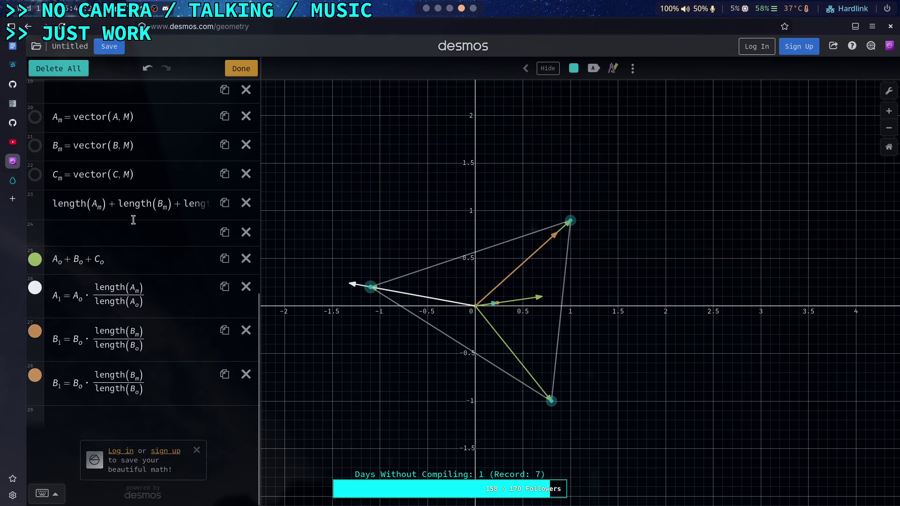
left_click(36, 289)
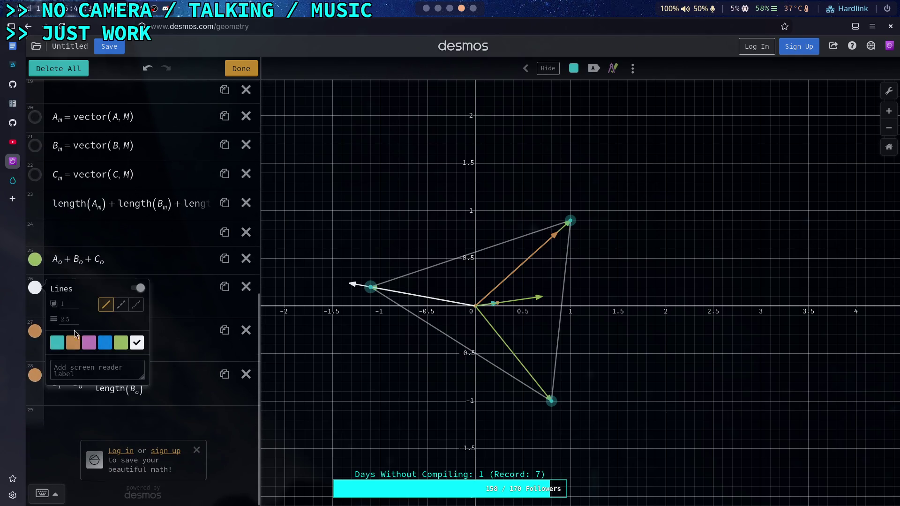
left_click(73, 343)
scroll(86, 232, "up", 6)
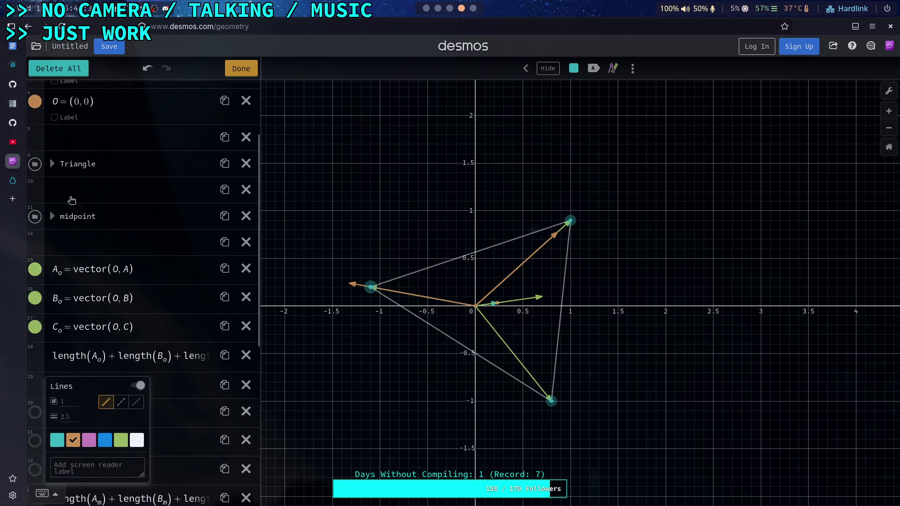
left_click(35, 101)
left_click(89, 167)
scroll(80, 359, "down", 6)
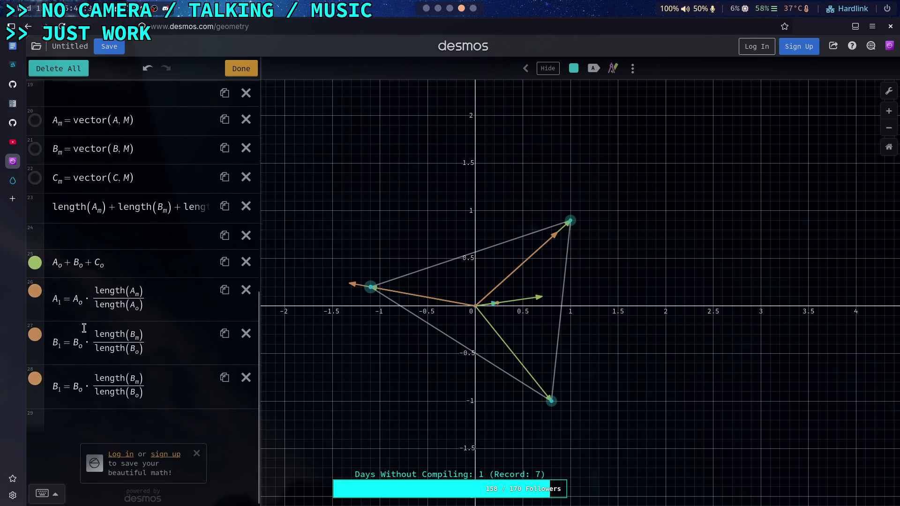
scroll(84, 328, "up", 10)
left_click(241, 69)
Step: Expand the midpoint folder and change point M's colour to purple
scroll(103, 279, "down", 3)
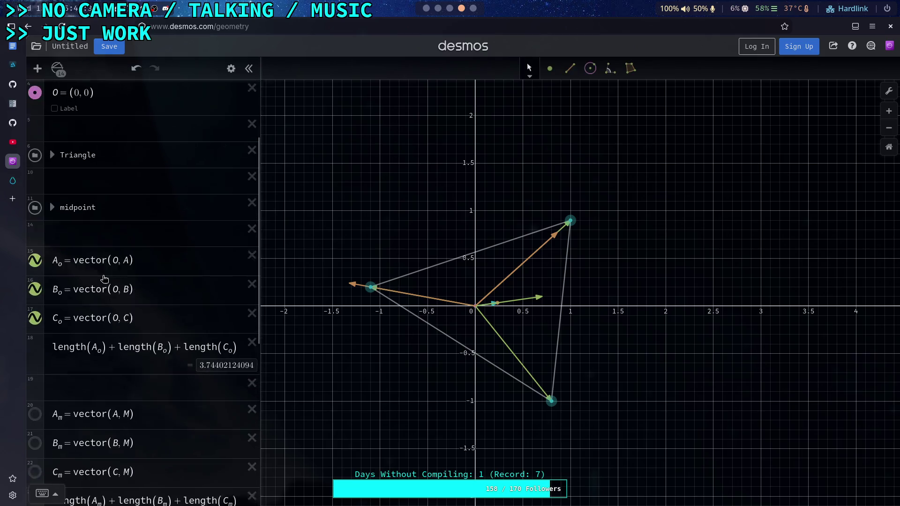
scroll(52, 277, "up", 2)
left_click(52, 257)
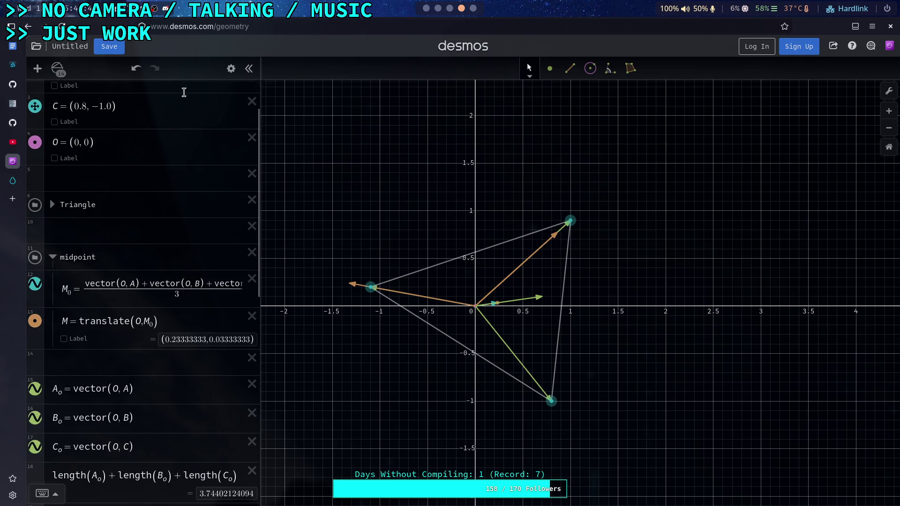
left_click(231, 68)
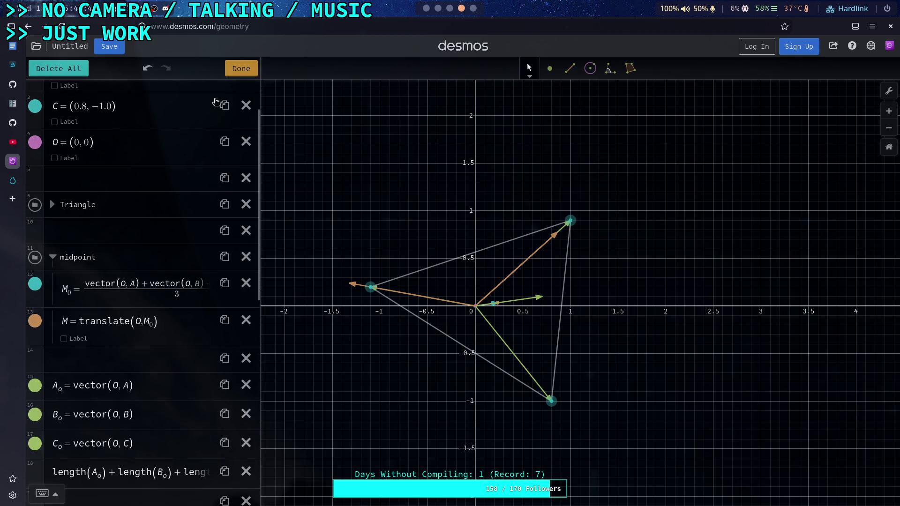
left_click(35, 321)
left_click(91, 390)
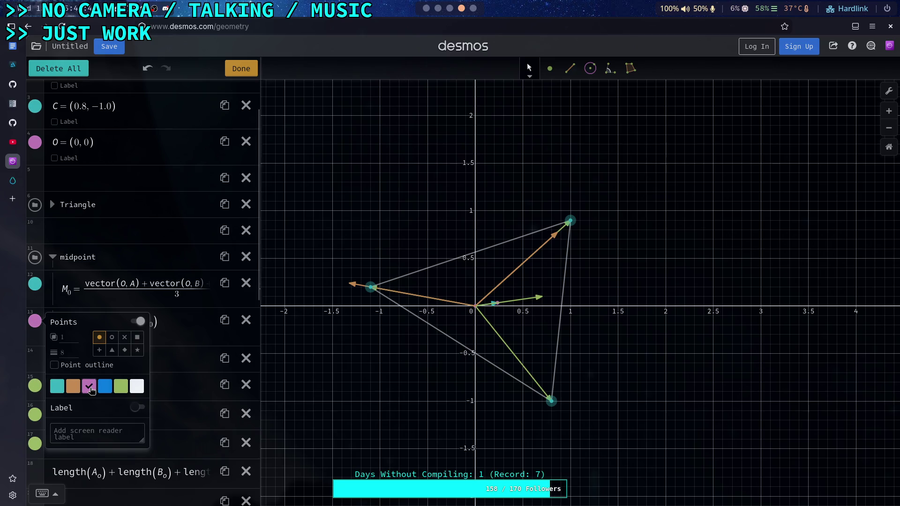
left_click(90, 256)
Step: Toggle point O off and on, and expand then collapse the Triangle folder
left_click(37, 144)
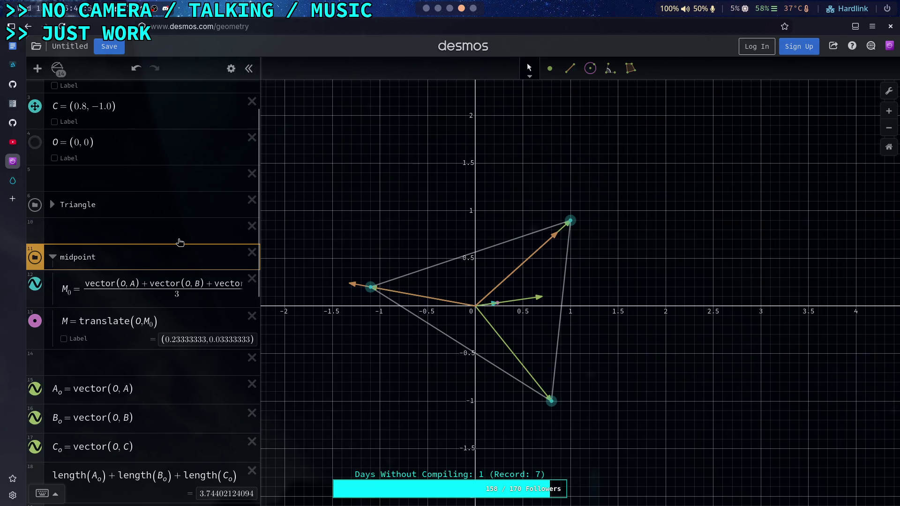
left_click(35, 143)
left_click(55, 209)
left_click(53, 205)
scroll(482, 310, "up", 5)
scroll(483, 312, "down", 3)
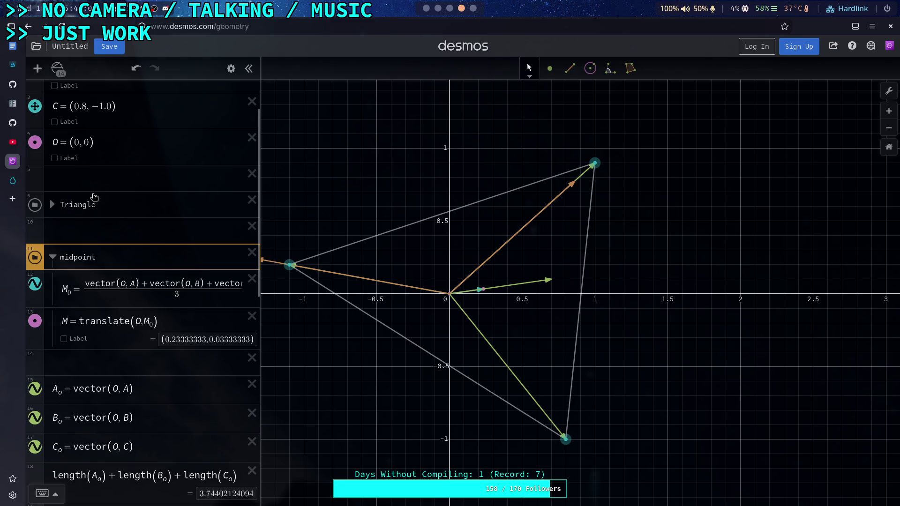
scroll(101, 204, "down", 8)
scroll(151, 382, "down", 1)
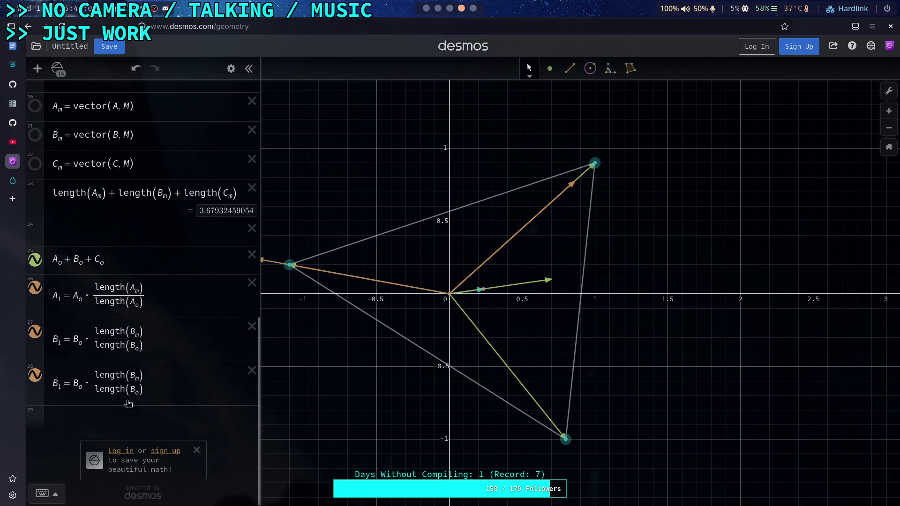
Step: Change the copied row 28 from B to C so it reads C₁ = C_o·length(C_m)/length(C_o)
left_click(70, 384)
key("BackSpace")
type("C")
left_click(70, 384)
key("BackSpace")
type("C")
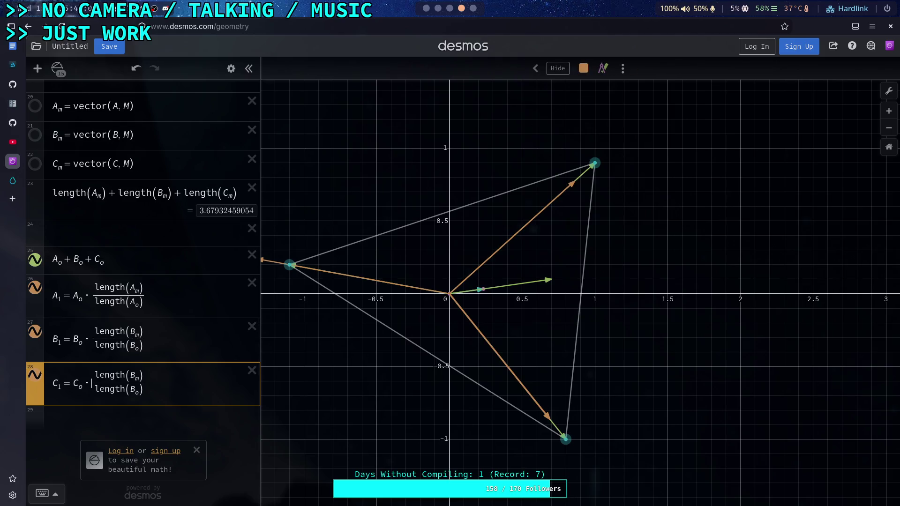
key("BackSpace")
type("C")
key("BackSpace")
type("C")
Step: Pan the graph to centre the triangle and add an empty row below row 28
left_click_drag(432, 319, 478, 326)
scroll(478, 326, "down", 1)
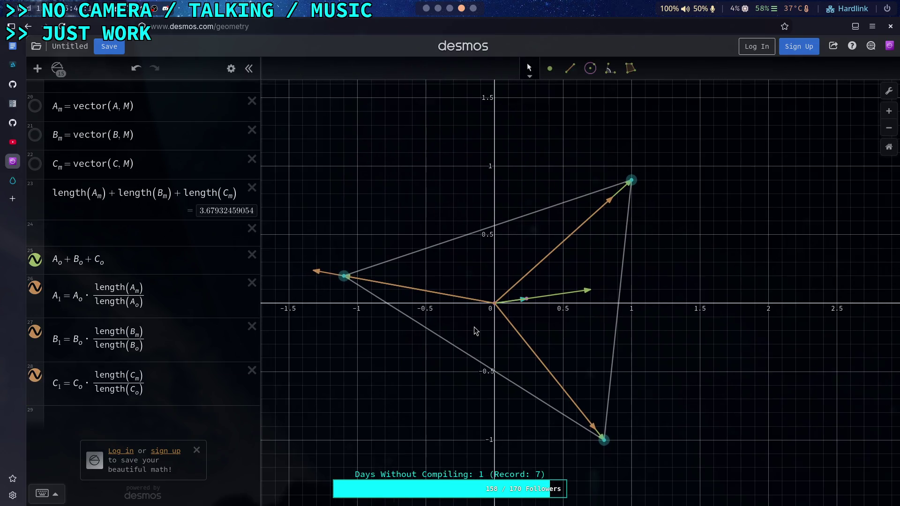
left_click(199, 391)
key("Return")
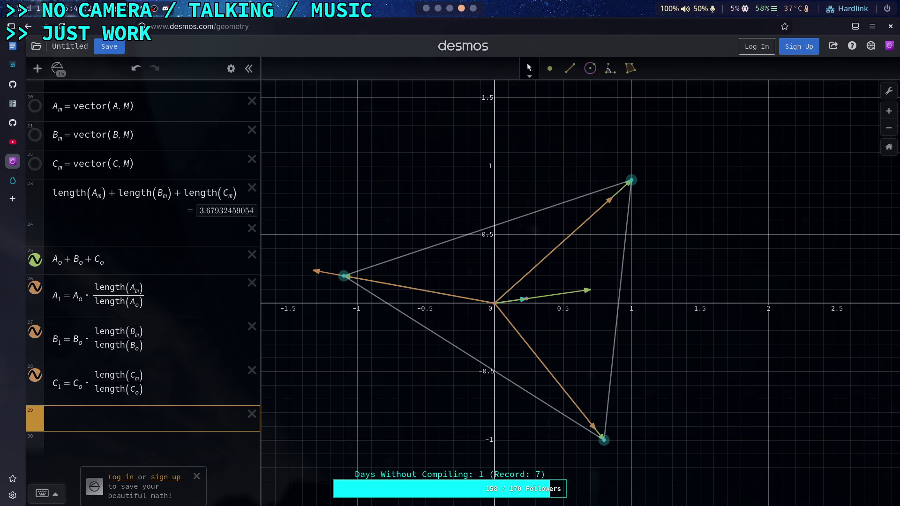
Step: Enter A_1+B_1+C_1 in row 29 to plot the resultant of the three scaled vectors
type("A_1")
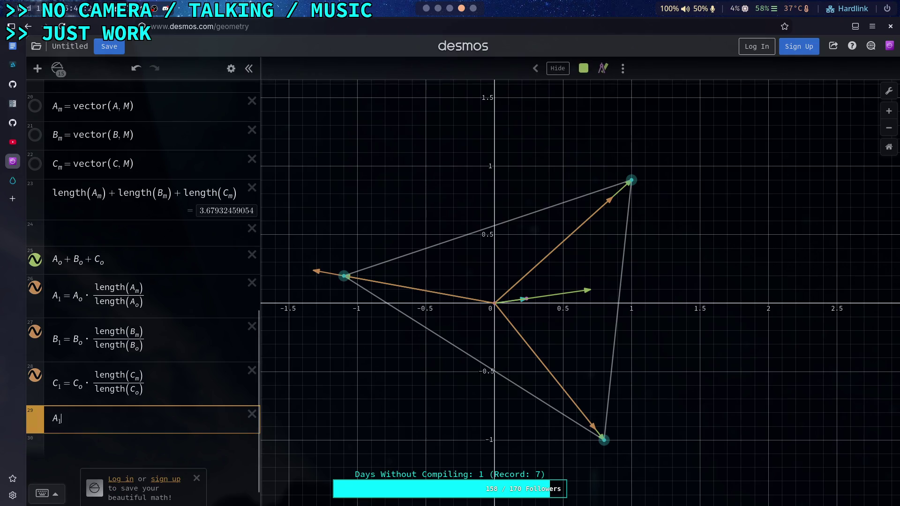
type("+B")
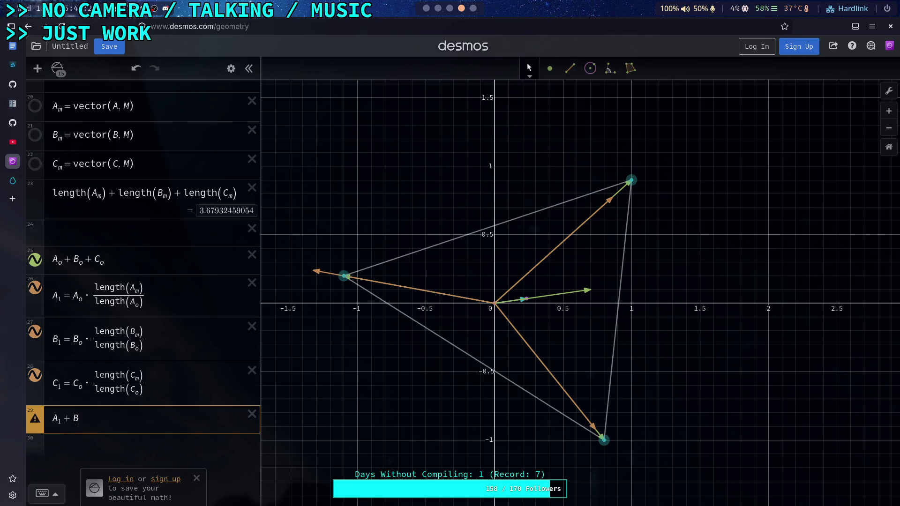
type("_1+C_1")
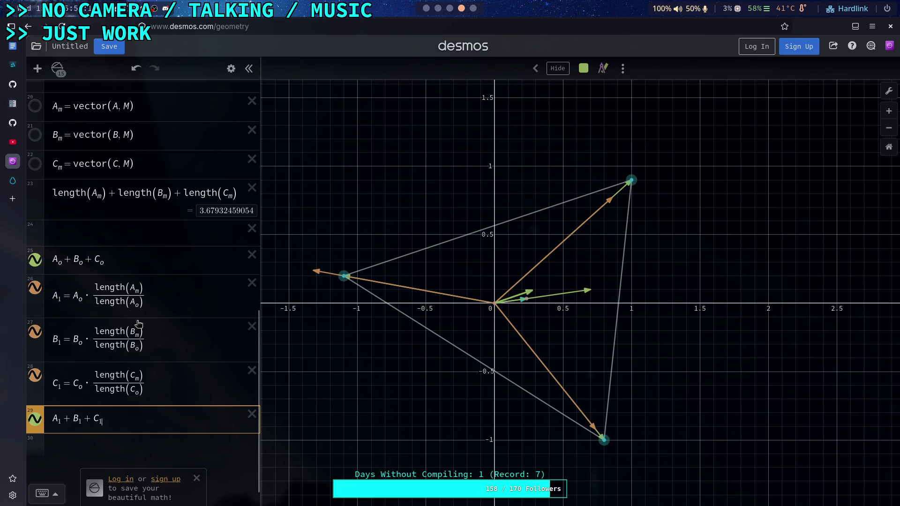
scroll(137, 318, "up", 1)
scroll(137, 318, "up", 1)
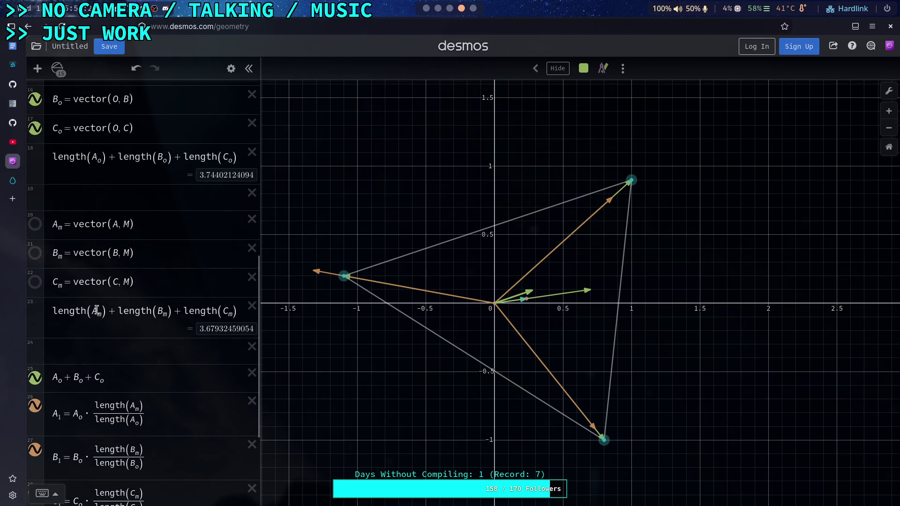
left_click(107, 224)
scroll(148, 288, "up", 3)
scroll(151, 292, "down", 2)
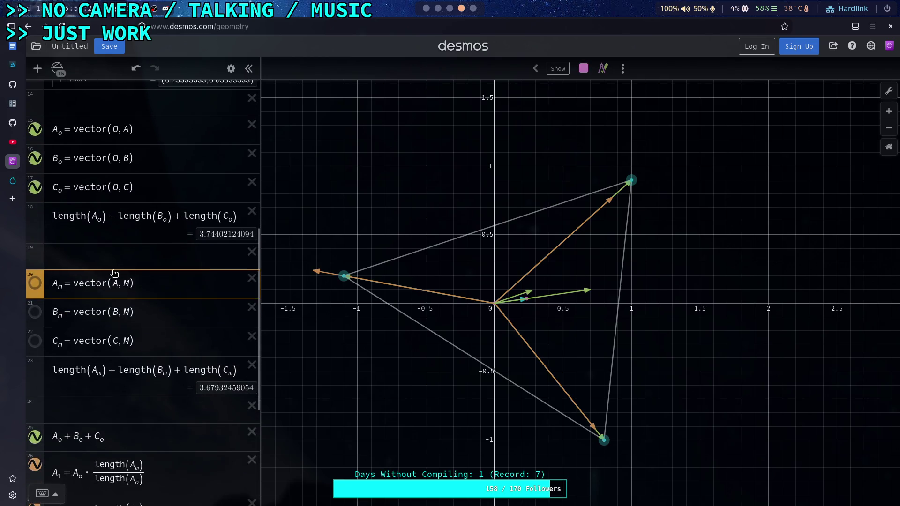
scroll(122, 177, "down", 1)
scroll(122, 178, "up", 1)
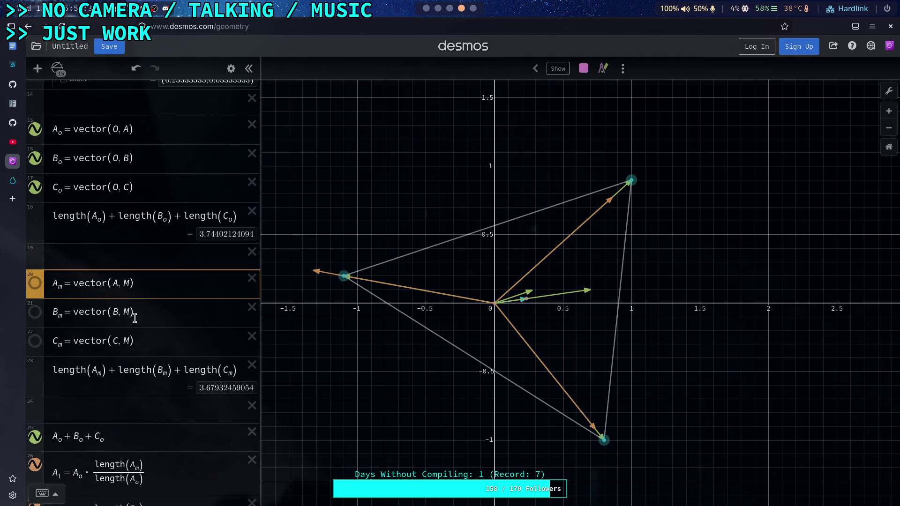
scroll(133, 315, "down", 3)
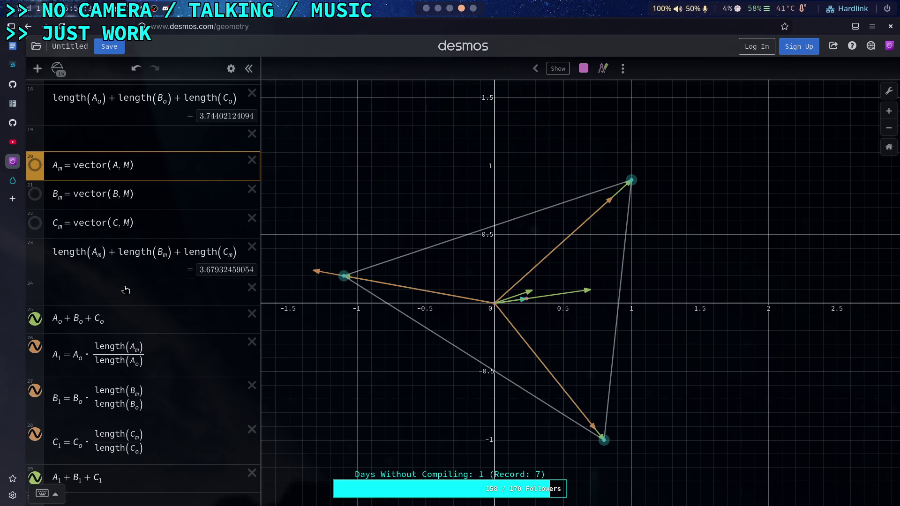
scroll(141, 310, "up", 3)
scroll(172, 336, "down", 3)
left_click(178, 353)
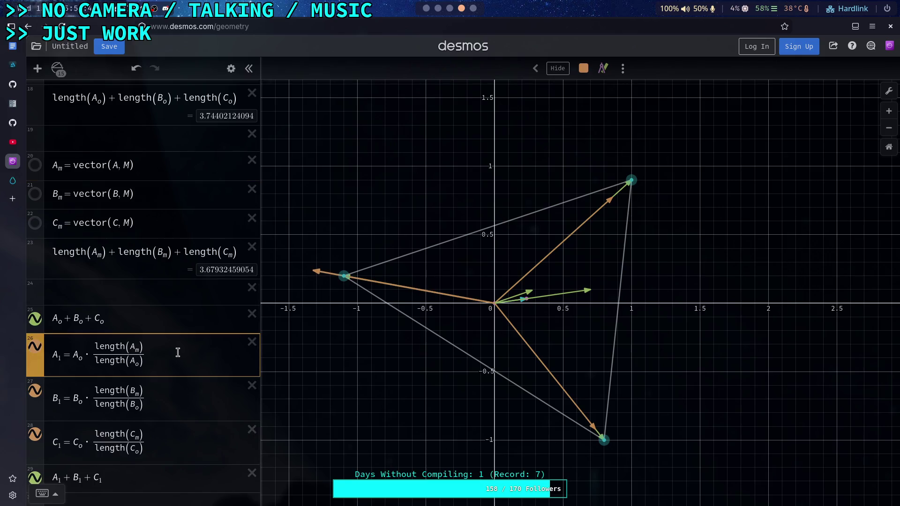
Step: Name row 18 L_0 and row 23 L_1, then start a new L_m row below
left_click(52, 101)
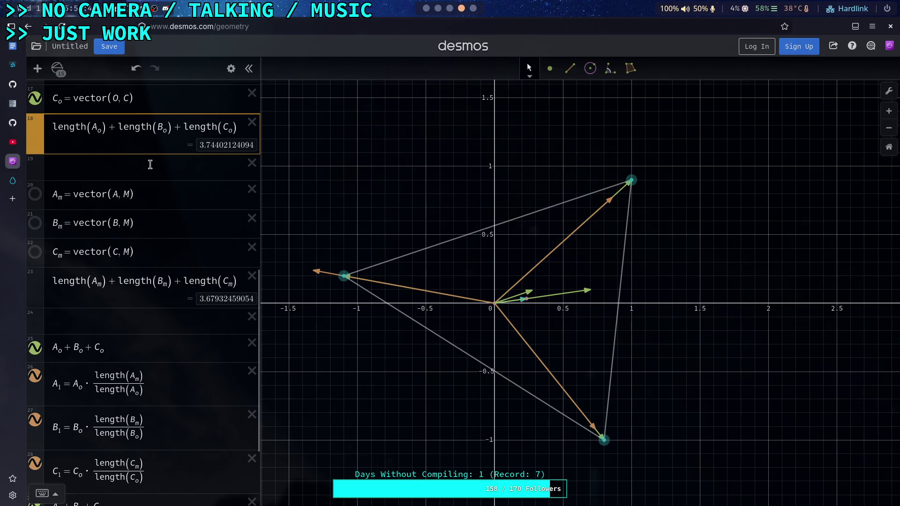
type("L_0 =")
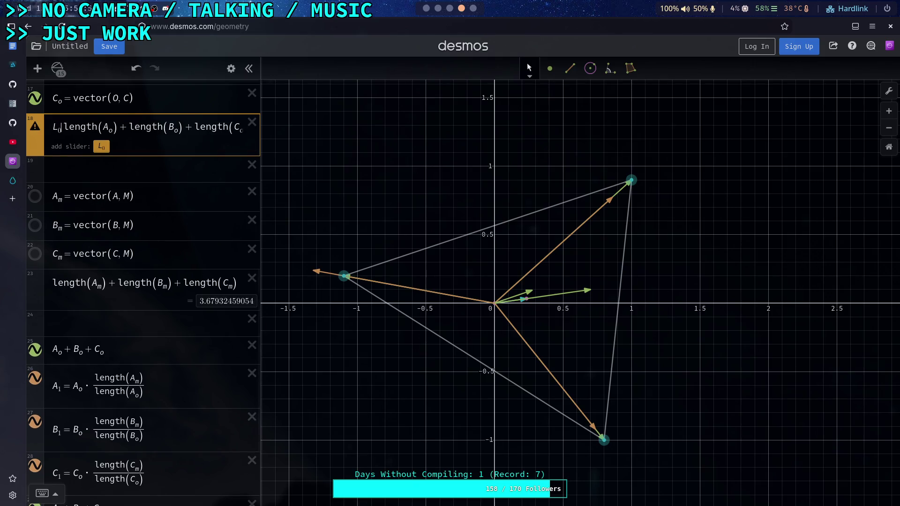
left_click(52, 280)
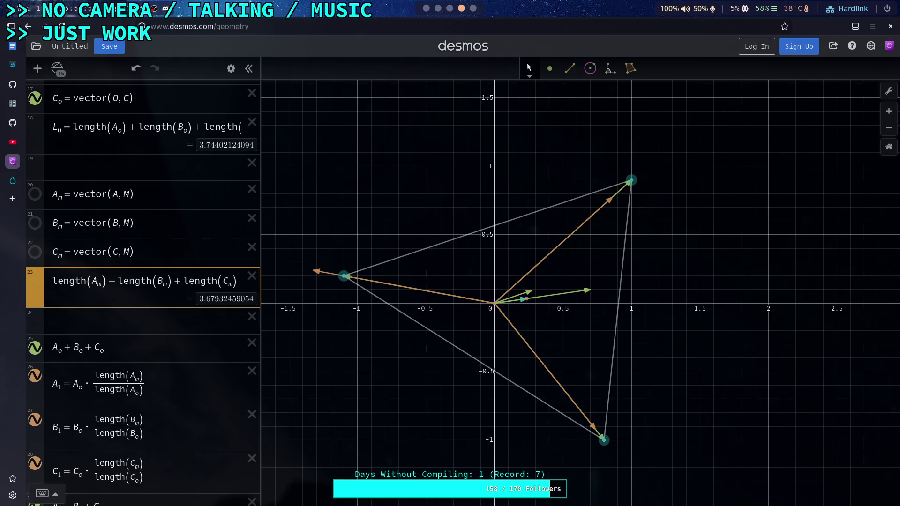
type("L_1=")
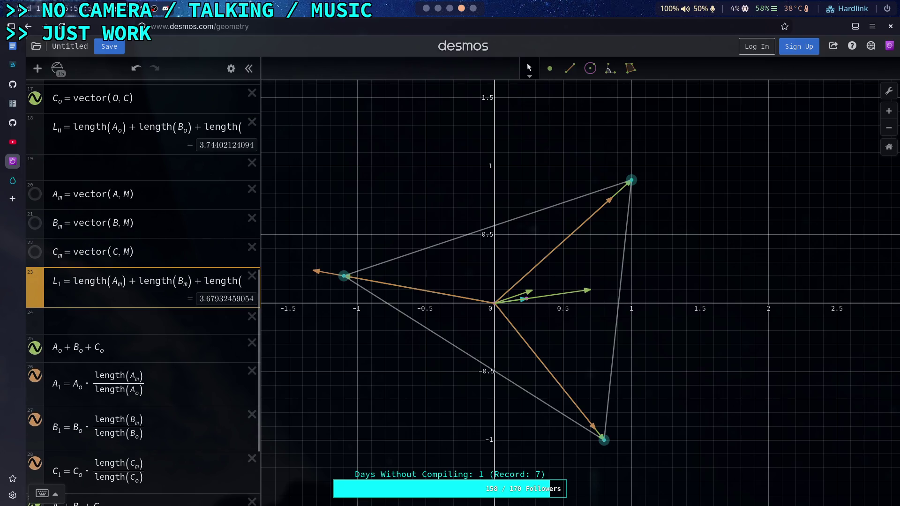
key("Return")
type("L_m =")
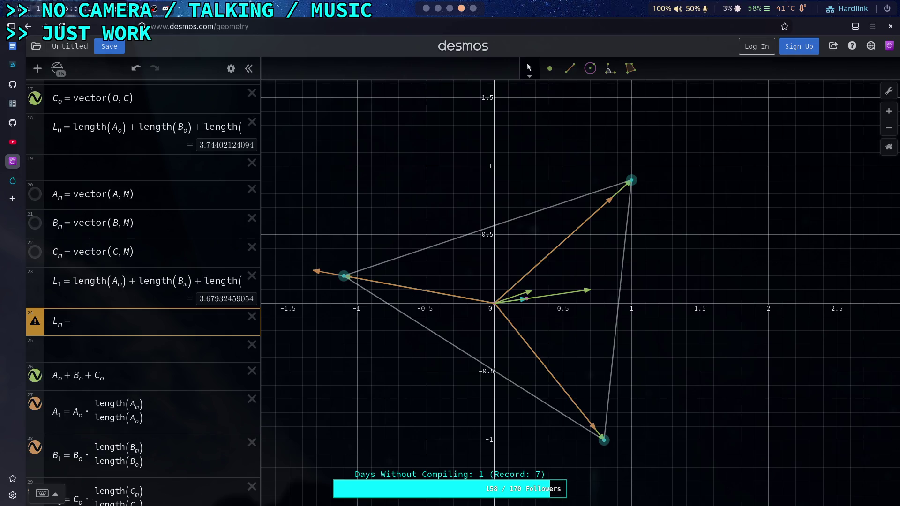
Step: Define L_m = L_0/L_1 and multiply the A₁ expression by L_m
type("L_0/L_1")
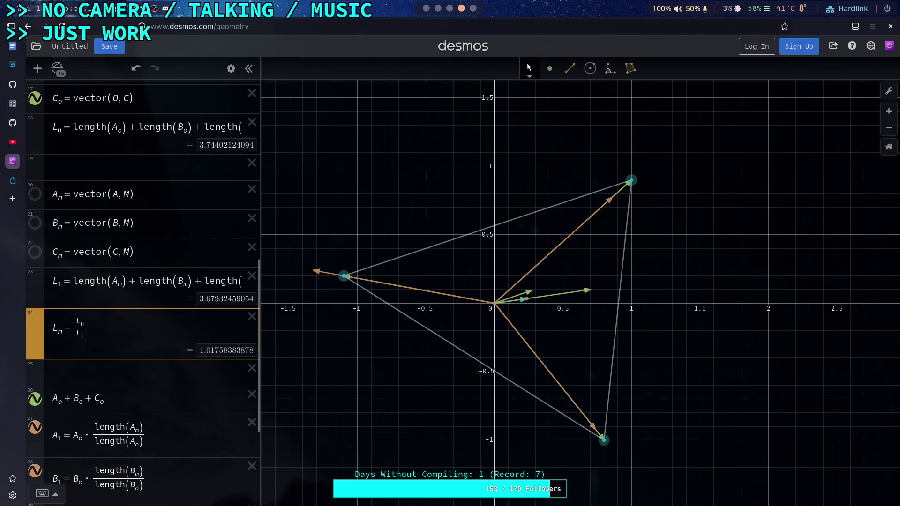
scroll(117, 281, "down", 4)
left_click(191, 268)
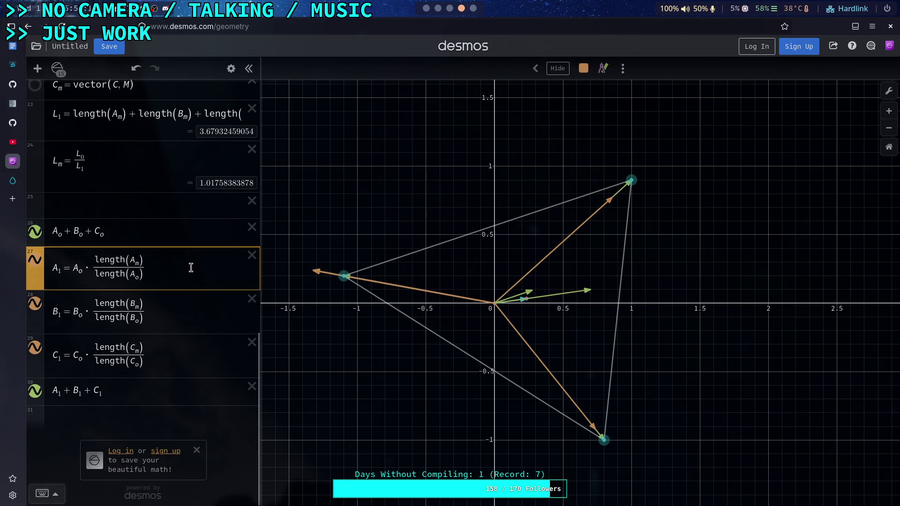
type("*")
type("L_1")
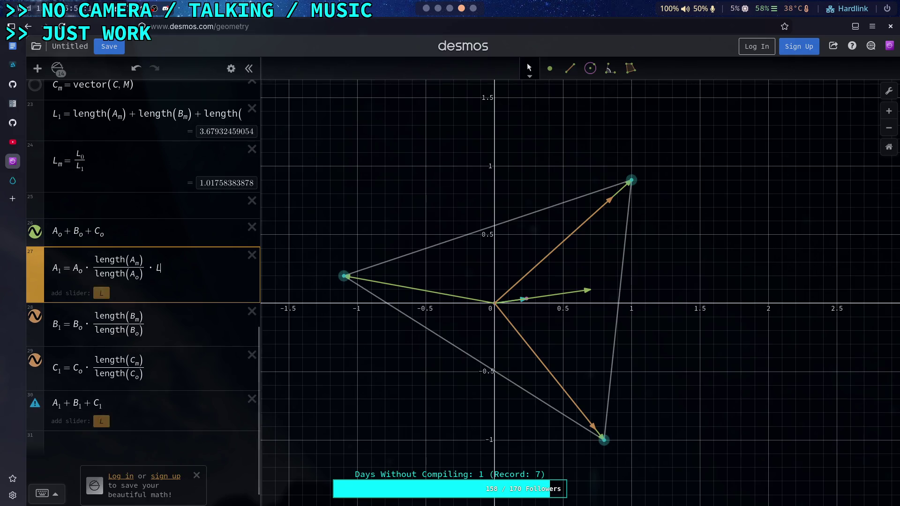
left_click(191, 314)
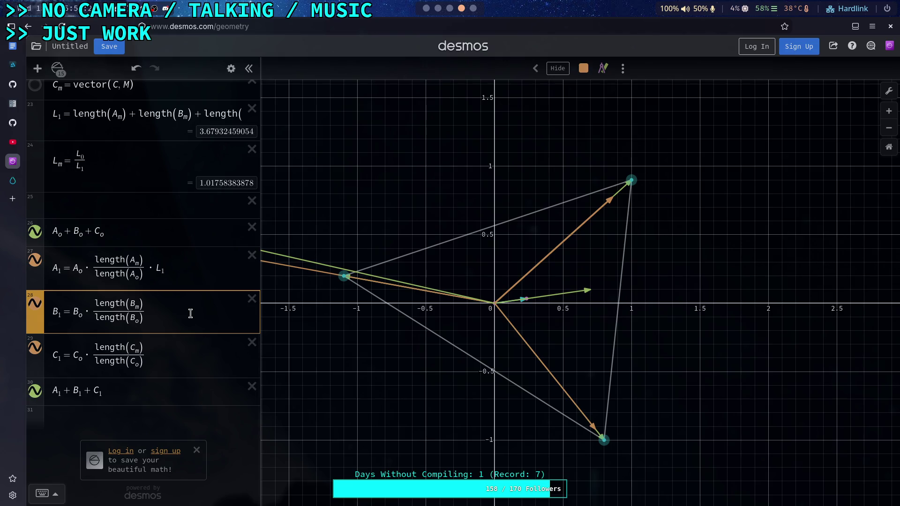
left_click(179, 271)
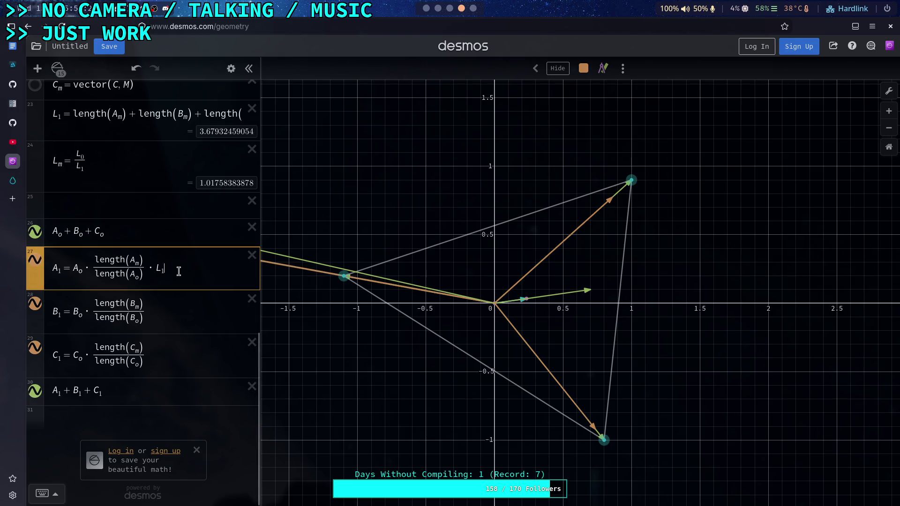
key("BackSpace")
type("m")
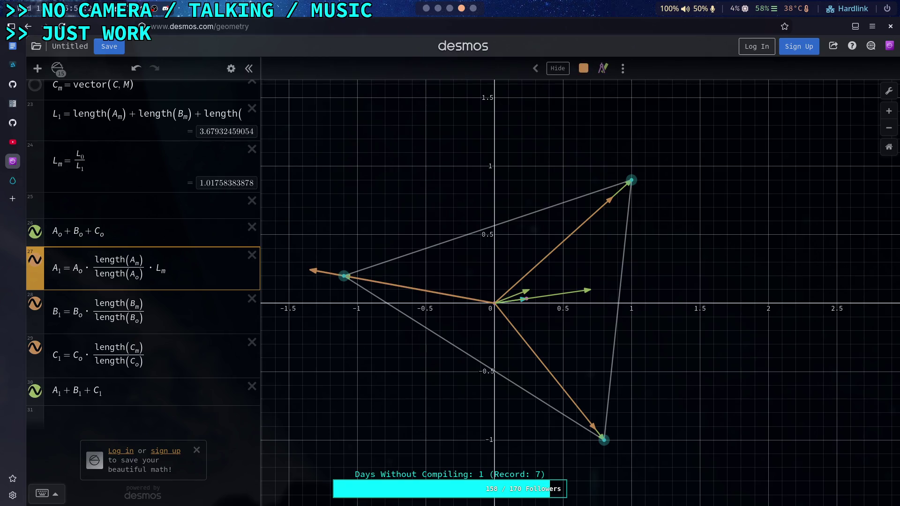
Step: Append *L_m to B₁ and C₁, and replace L_0/L_1 with 1 to make an L_m slider
left_click(182, 317)
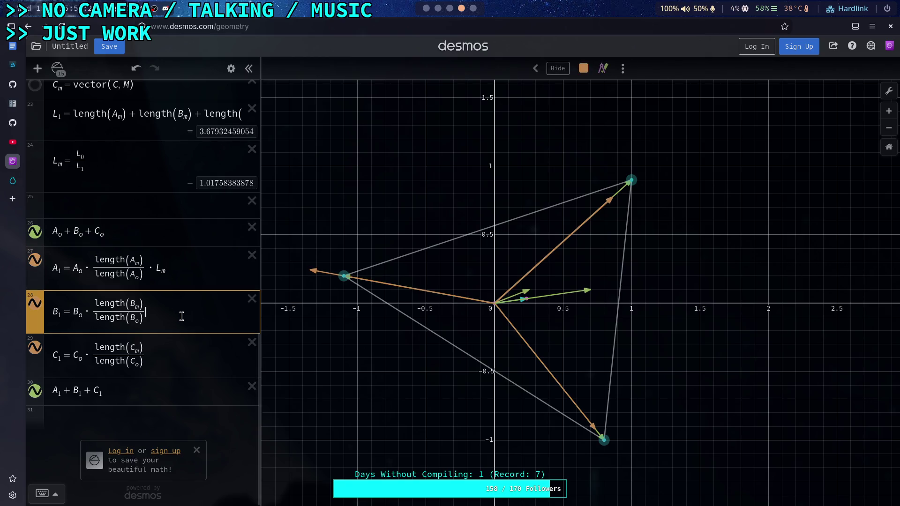
type("*")
type("L_m")
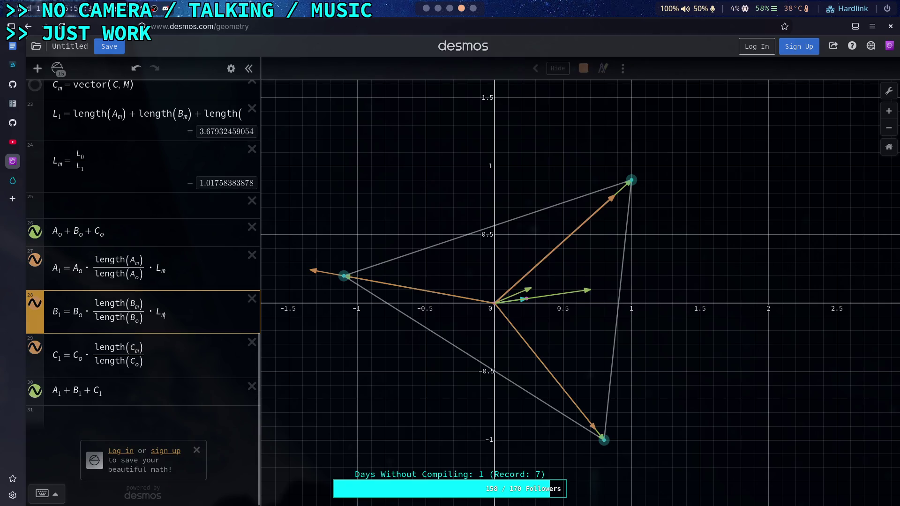
left_click(165, 359)
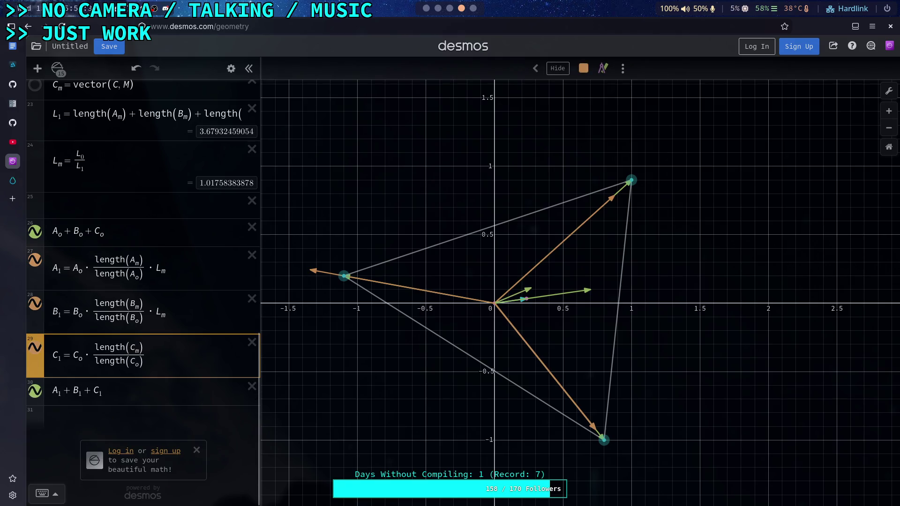
type("*L_")
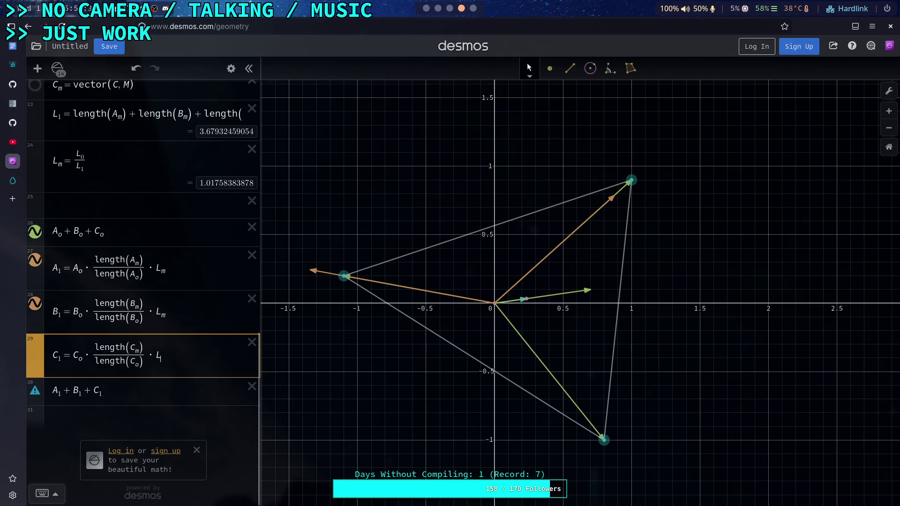
type("m")
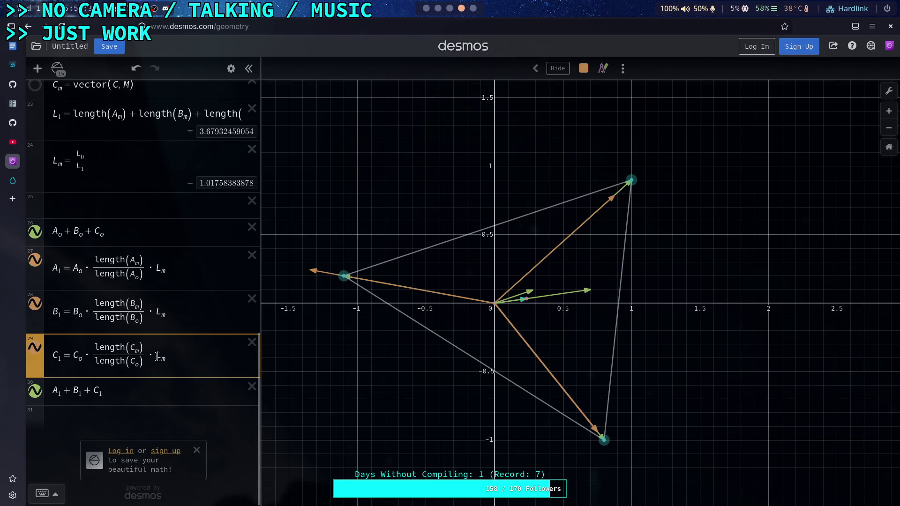
left_click_drag(74, 160, 91, 160)
type("1")
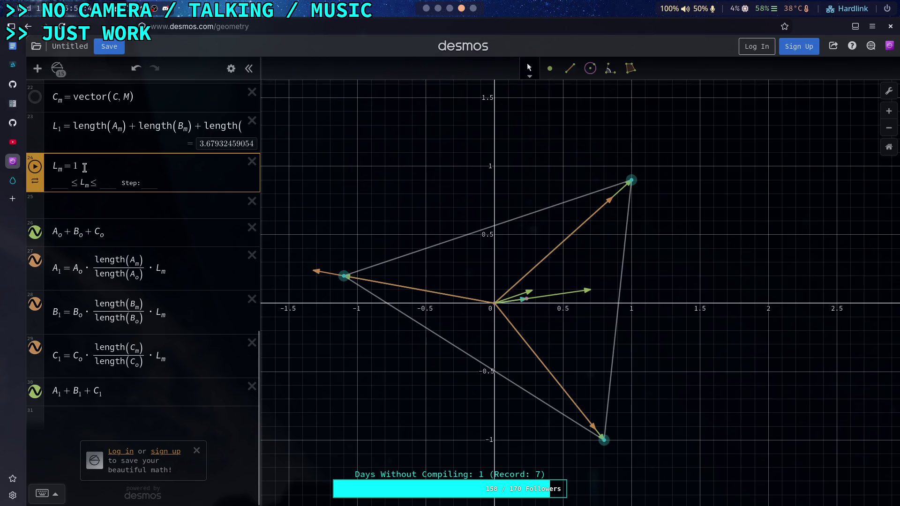
Step: Give the L_m slider a 0 to 2 range and drag it lower to shrink the vectors
left_click(103, 143)
left_click(51, 187)
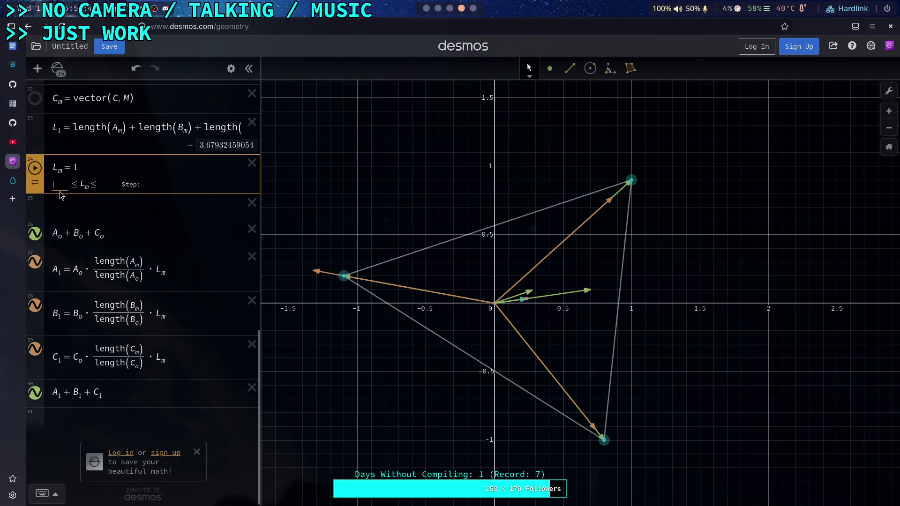
type("0")
left_click(111, 184)
type("2")
key("Return")
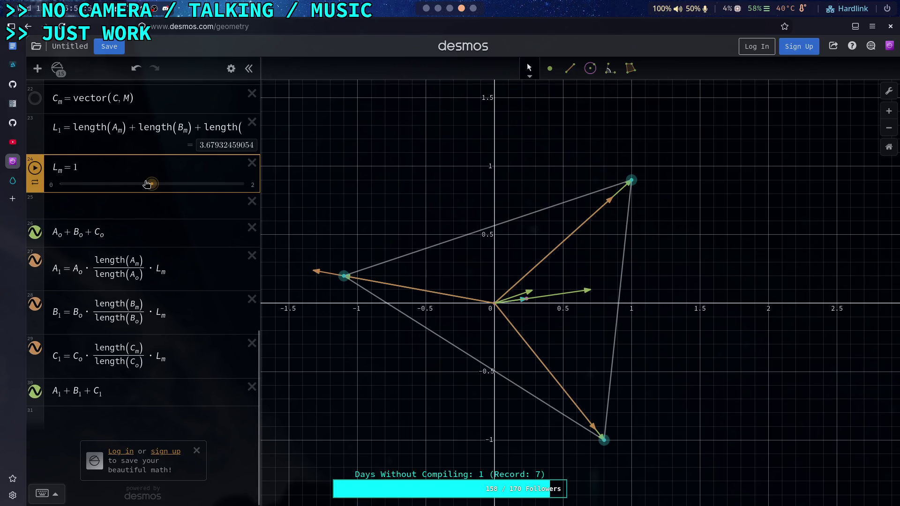
left_click(150, 184)
mouse_move(151, 184)
left_mouse_down()
mouse_move(75, 185)
mouse_move(137, 185)
left_mouse_up()
Step: Delete the L_m row and remove the L_m factor from A₁, B₁ and C₁
left_click(251, 163)
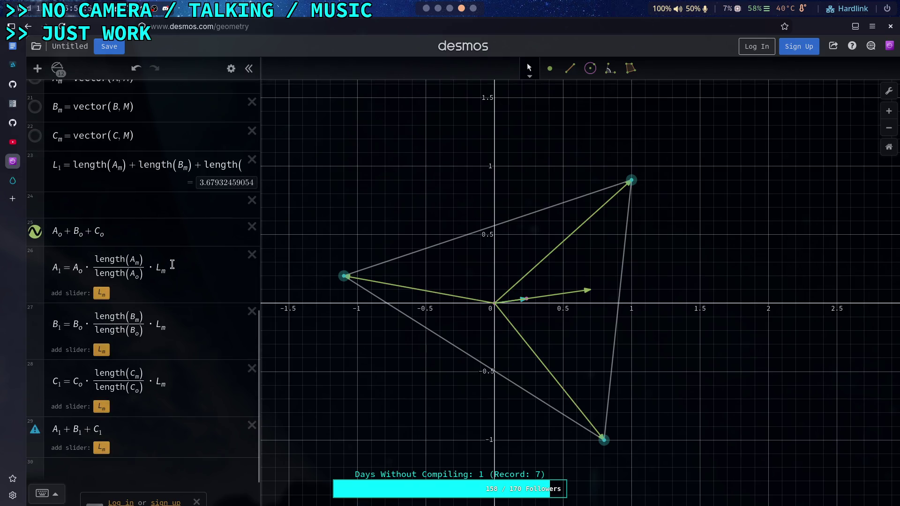
left_click(173, 264)
key("BackSpace")
key("BackSpace")
key("BackSpace")
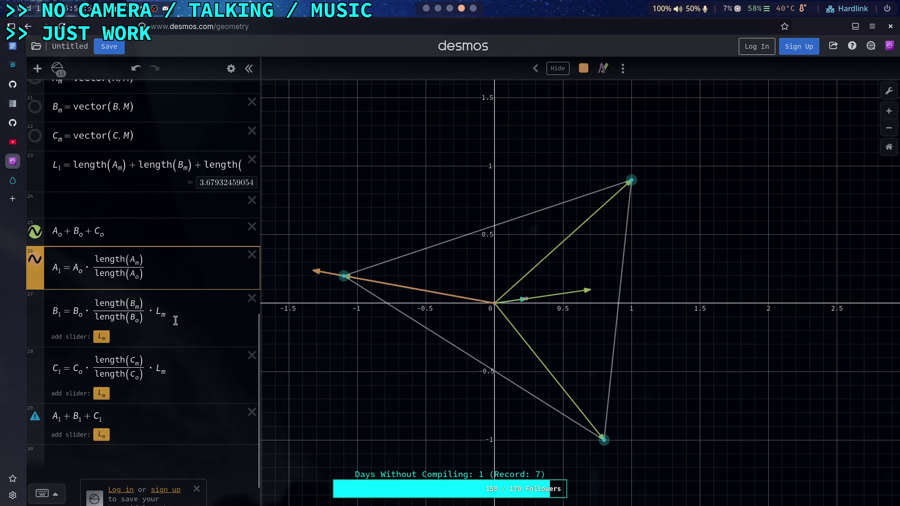
left_click(171, 312)
key("BackSpace")
key("BackSpace")
key("BackSpace")
left_click(169, 355)
key("BackSpace")
key("BackSpace")
key("BackSpace")
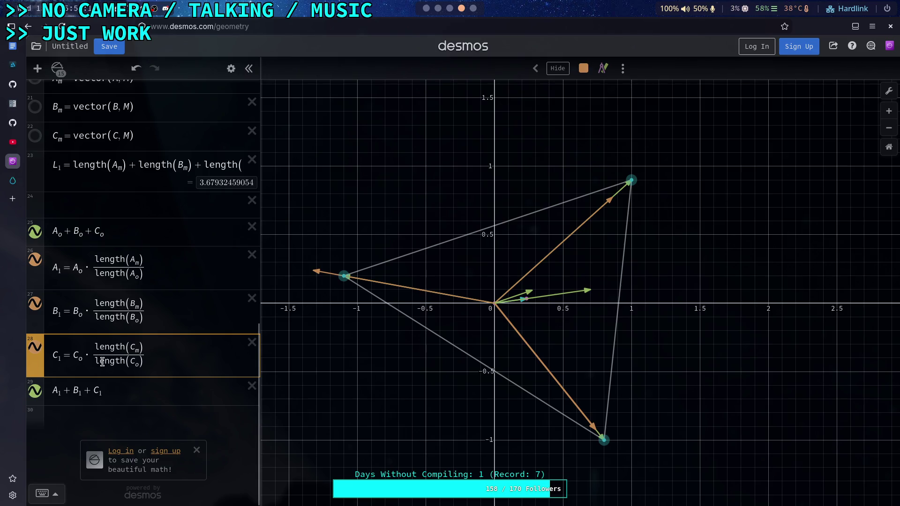
Step: Rewrite C₁ as C_m·length(C_o)/length(C_m)
key("BackSpace")
type("w")
key("BackSpace")
type("m")
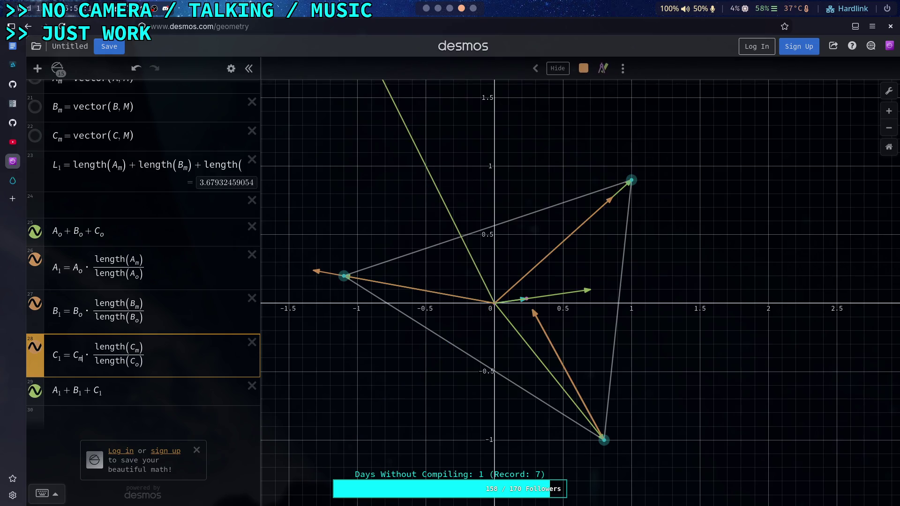
left_click(83, 314)
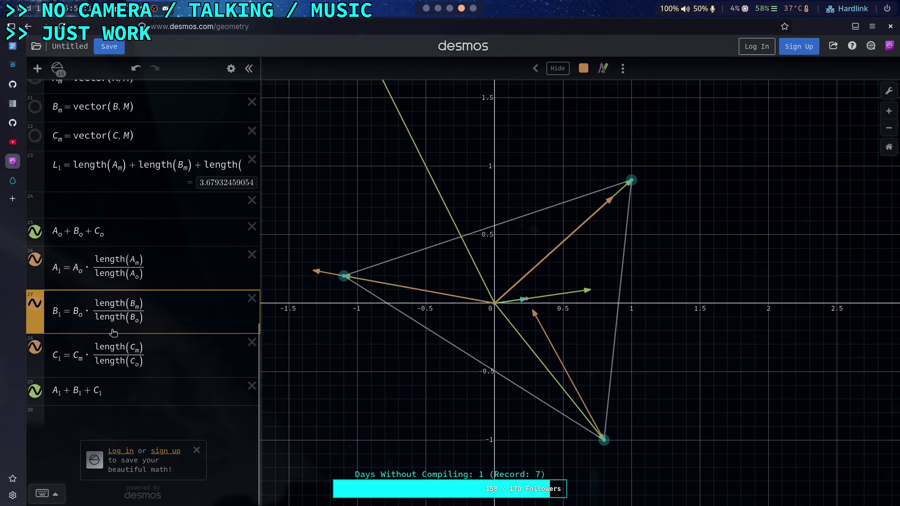
left_click(138, 349)
key("BackSpace")
type("o")
key("Down")
key("BackSpace")
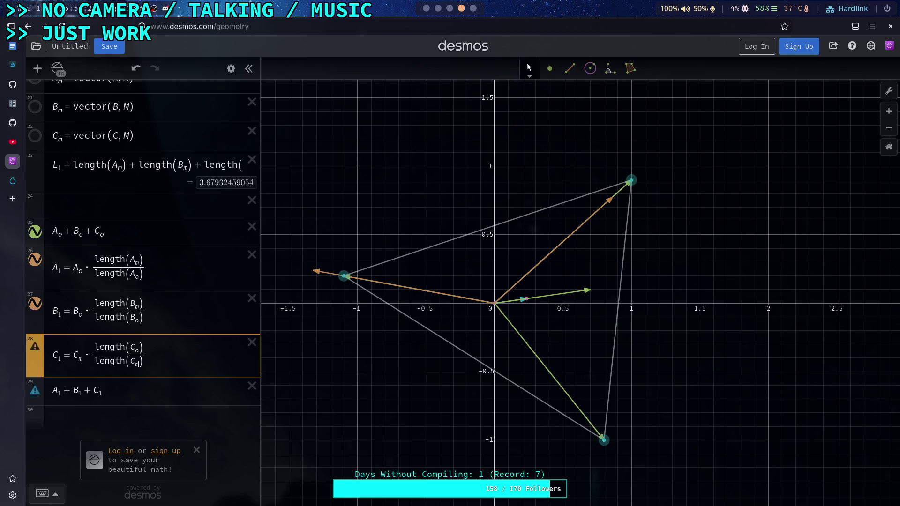
type("m")
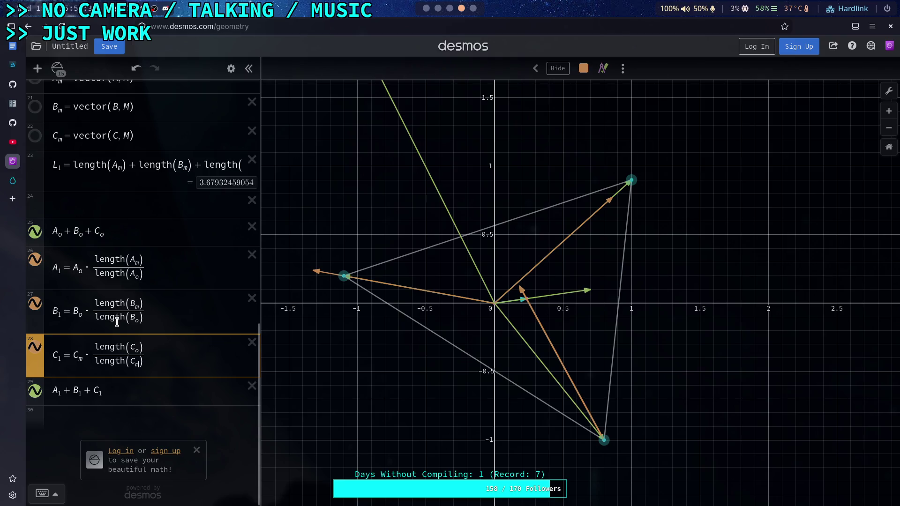
Step: Rewrite B₁ as B_m·length(B_o)/length(B_m)
left_click(82, 313)
key("BackSpace")
type("m")
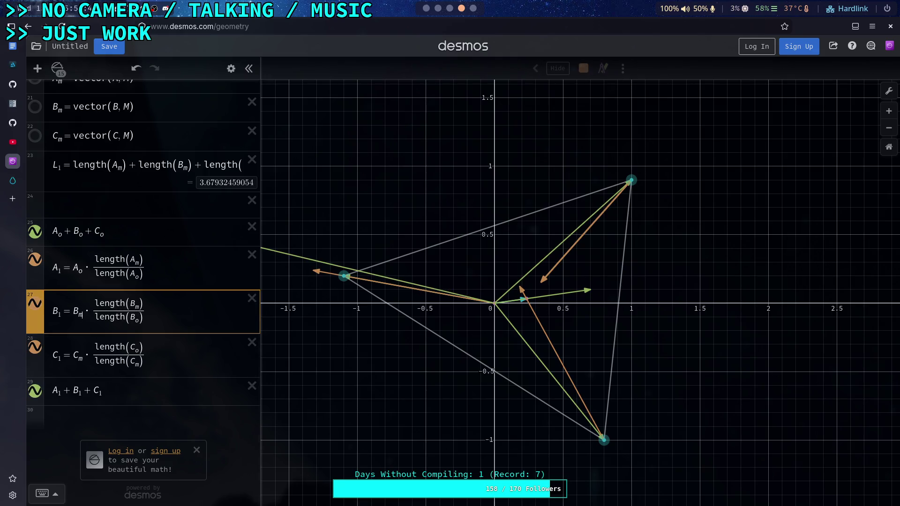
left_click(138, 308)
key("BackSpace")
type("o")
left_click(138, 318)
key("BackSpace")
type("m")
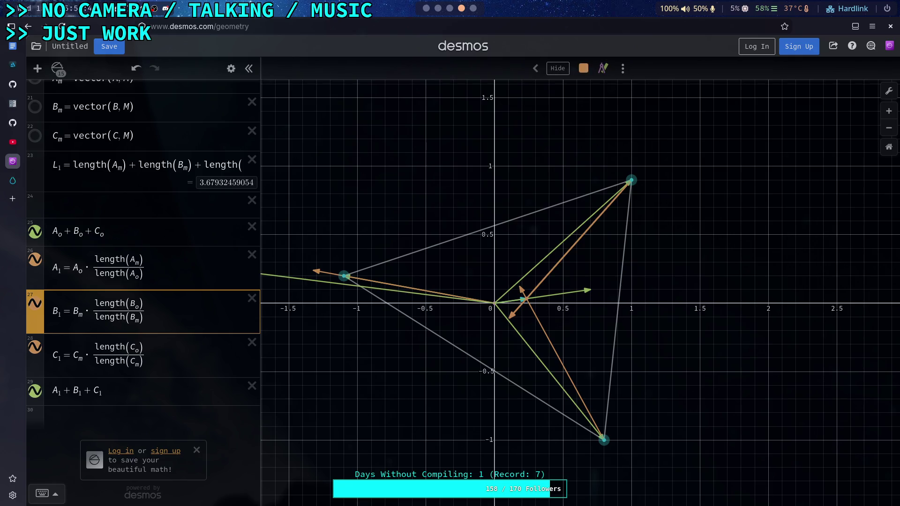
Step: Rewrite A₁ as A_m·length(A_o)/length(A_m)
left_click(83, 272)
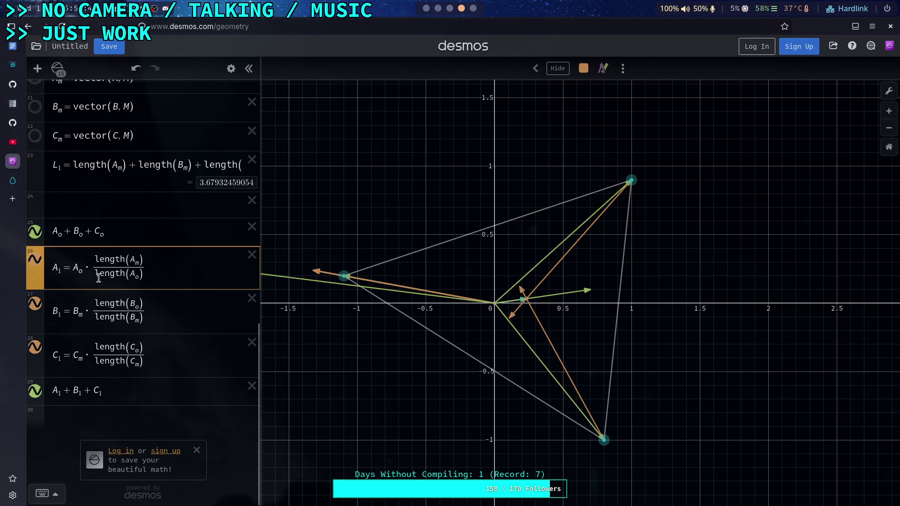
key("BackSpace")
type("w")
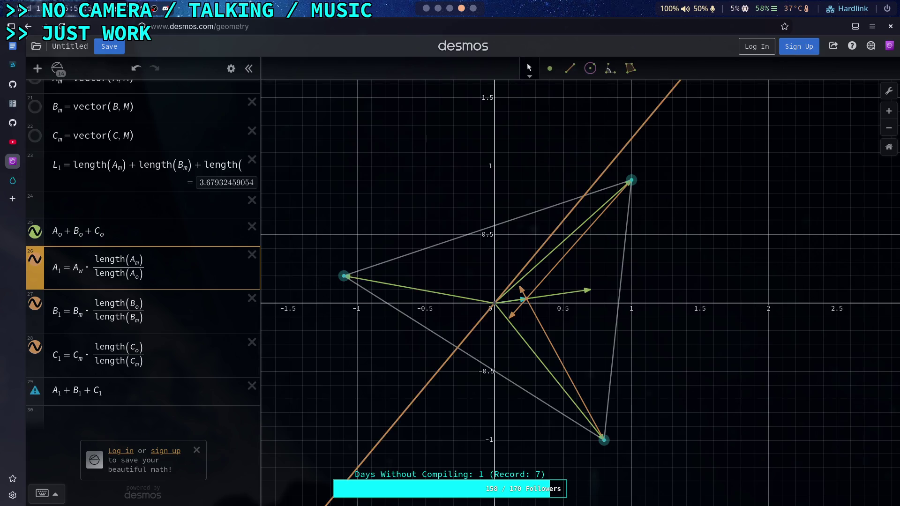
key("BackSpace")
type("m")
key("BackSpace")
type("o")
left_click(139, 276)
key("BackSpace")
type("m")
key("BackSpace")
type("m")
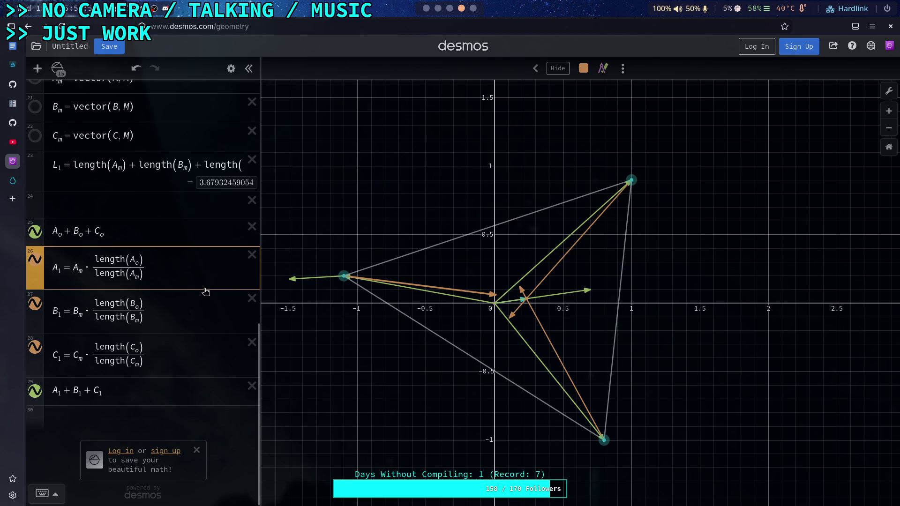
left_click(140, 389)
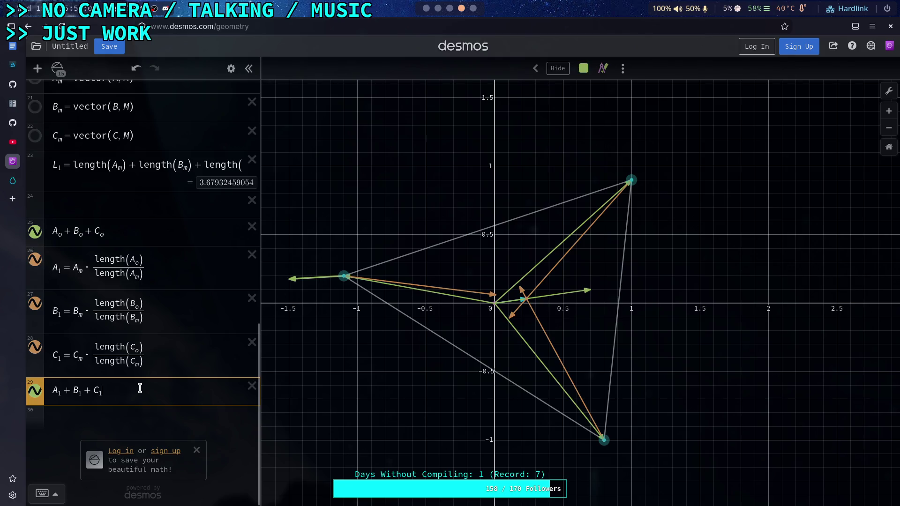
Step: Redefine A_m and B_m as vector(M, A) and vector(M, B)
scroll(164, 283, "up", 3)
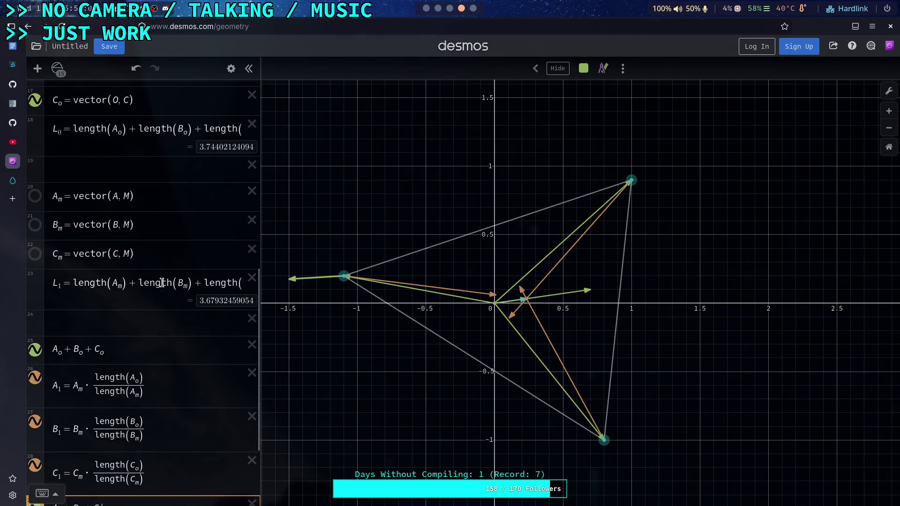
scroll(162, 283, "up", 2)
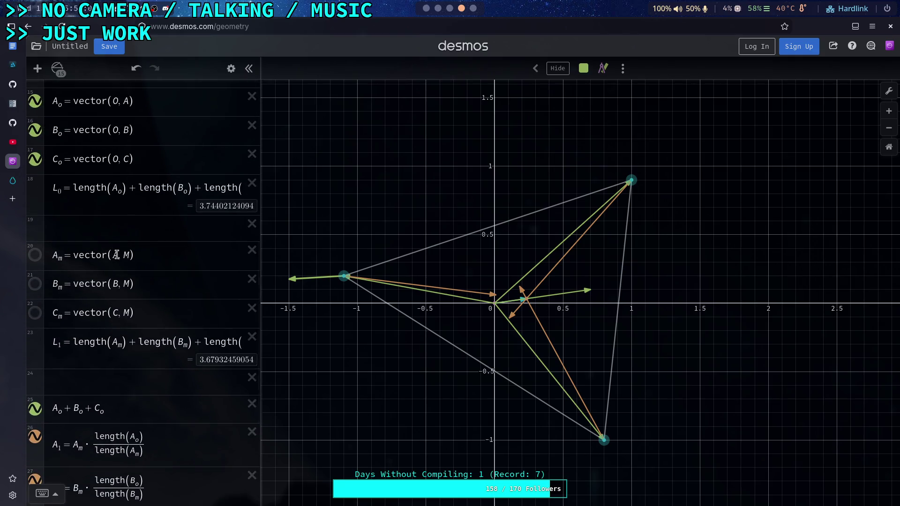
left_click(116, 255)
key("BackSpace")
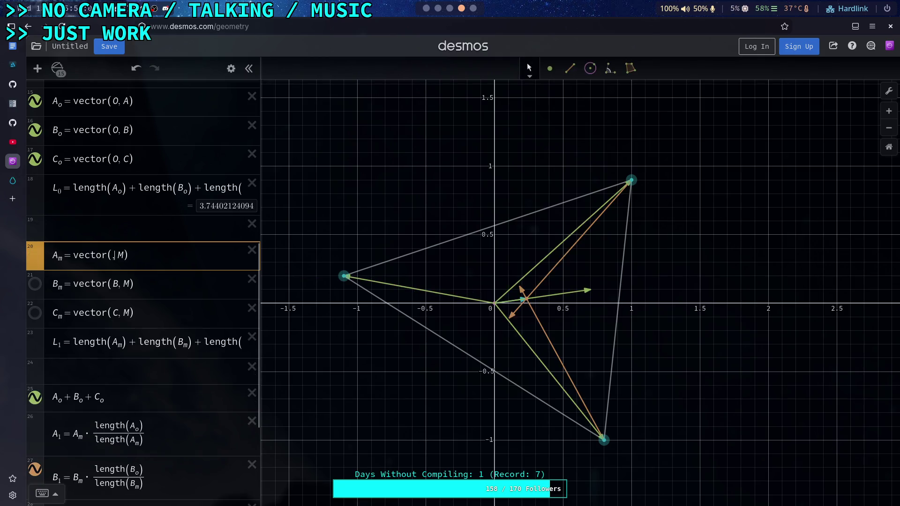
key("Delete")
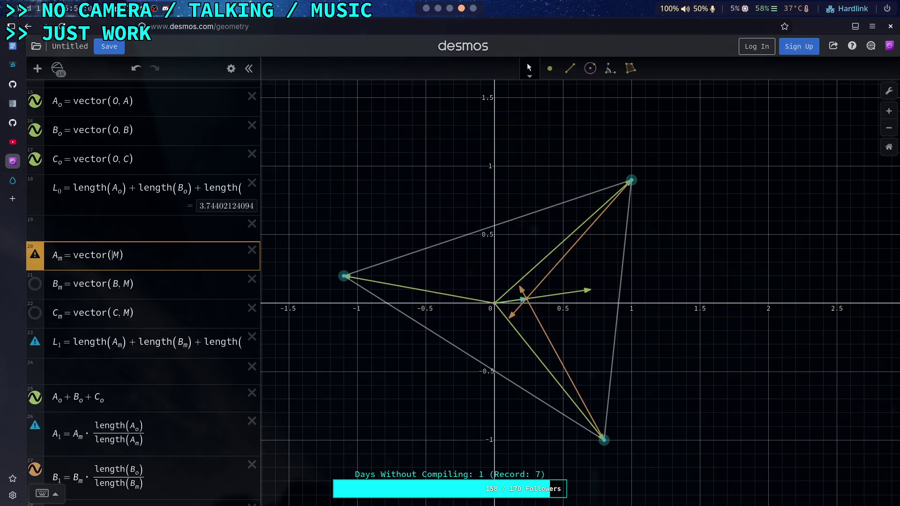
type(",A")
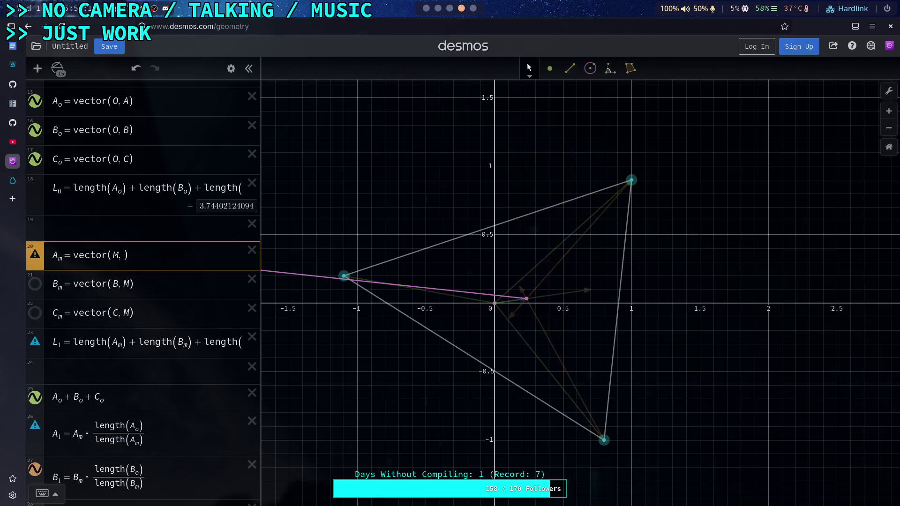
left_click(116, 281)
key("BackSpace")
key("Delete")
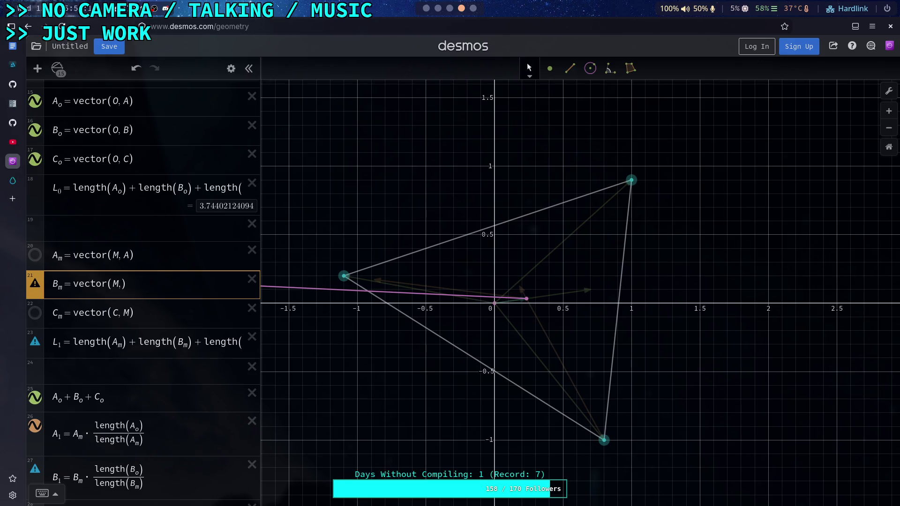
type(",B")
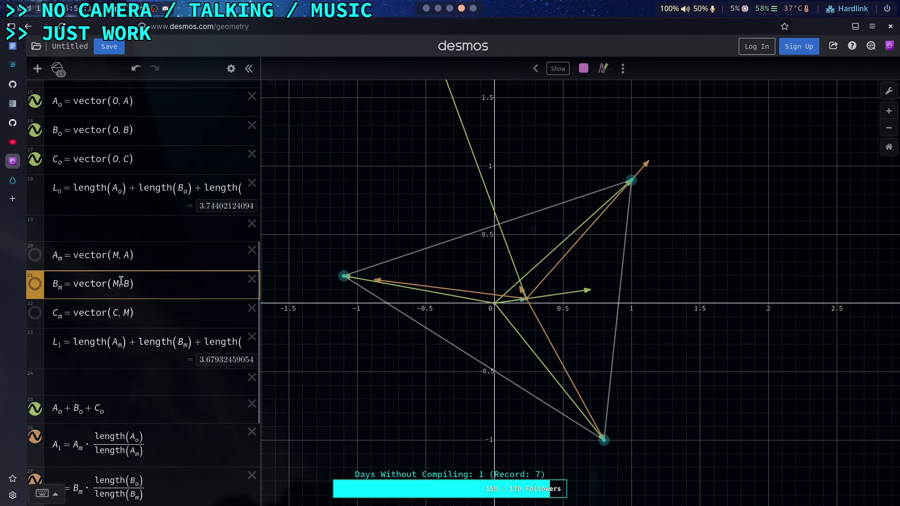
Step: Redefine C_m as vector(M, C), so L_1 reads 3.67932459054
left_click(117, 312)
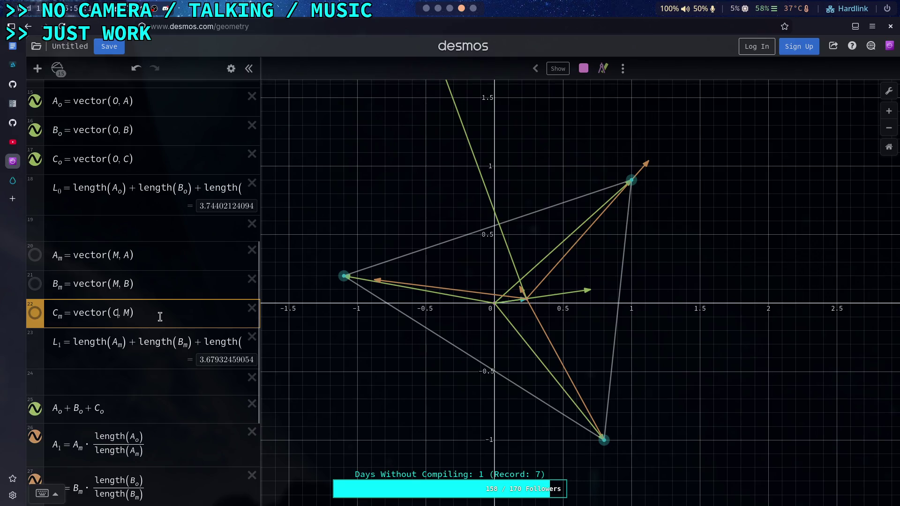
key("BackSpace")
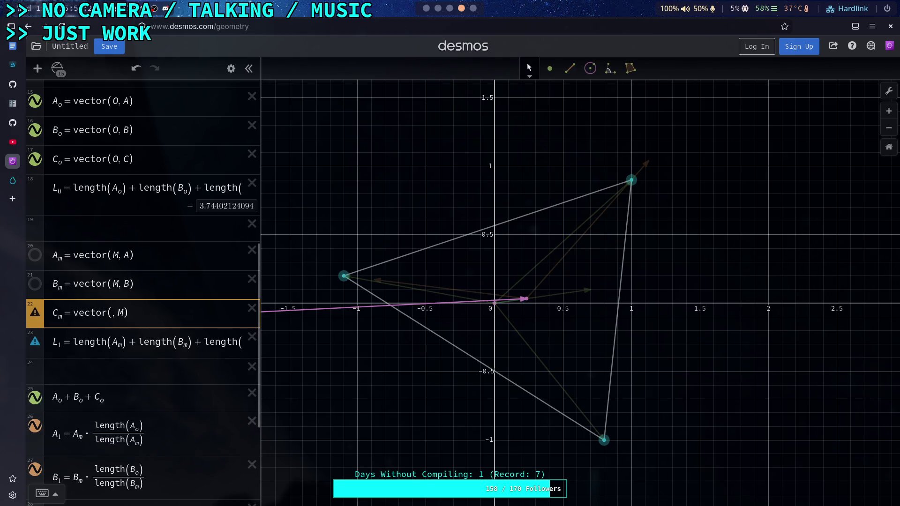
type("M")
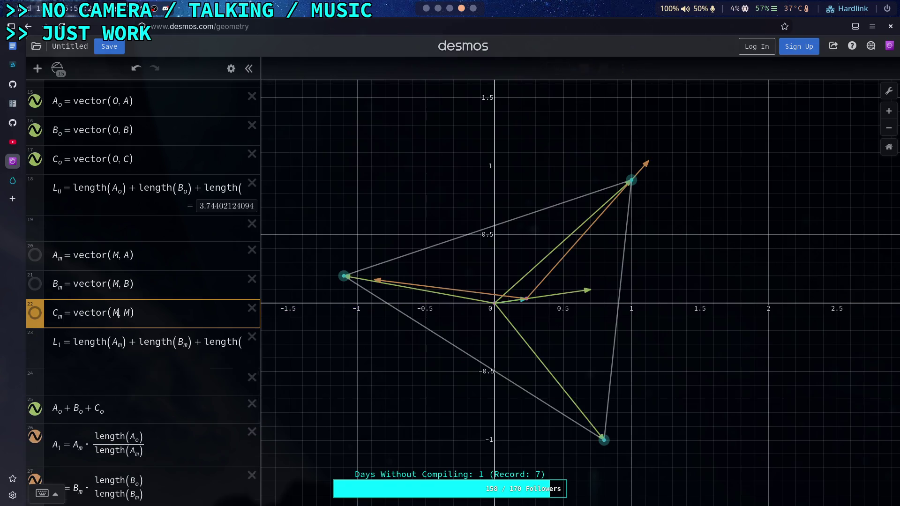
key("Delete")
type("C")
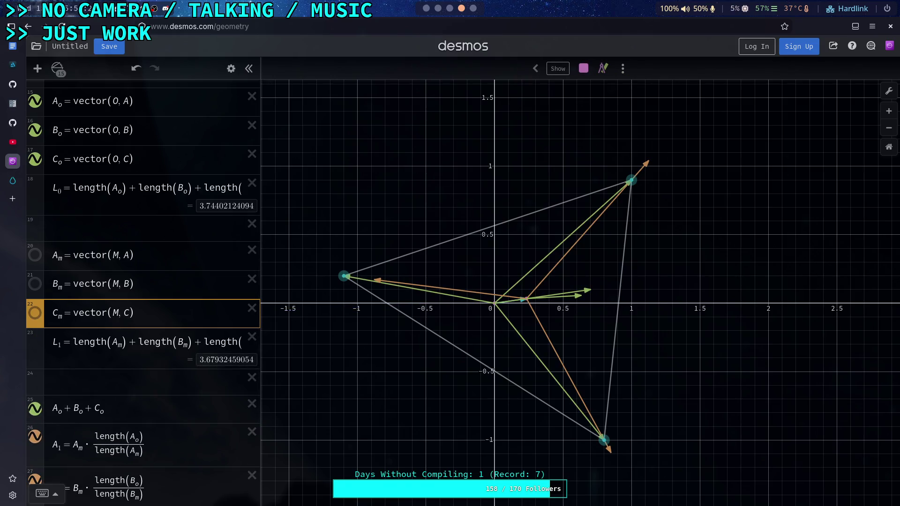
scroll(141, 281, "down", 4)
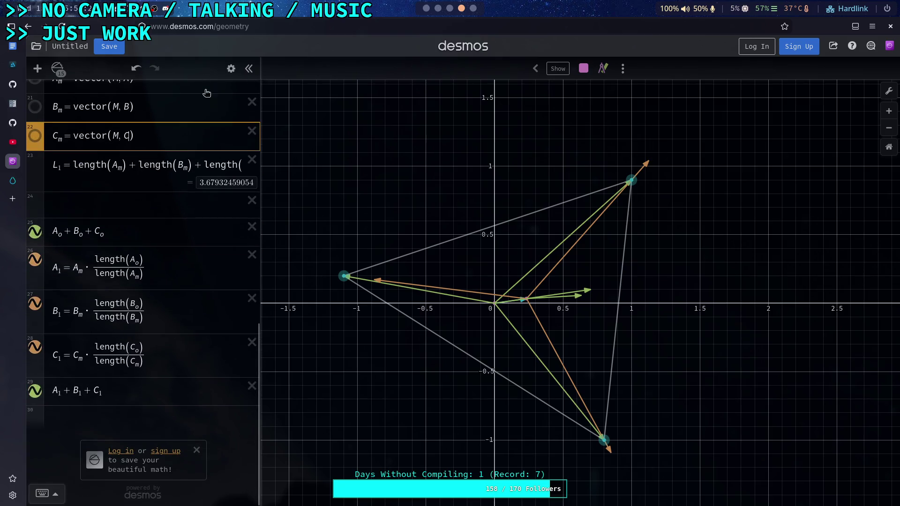
Step: Colour the A_o+B_o+C_o sum blue and the A_1+B_1+C_1 sum teal
left_click(231, 68)
left_click(42, 233)
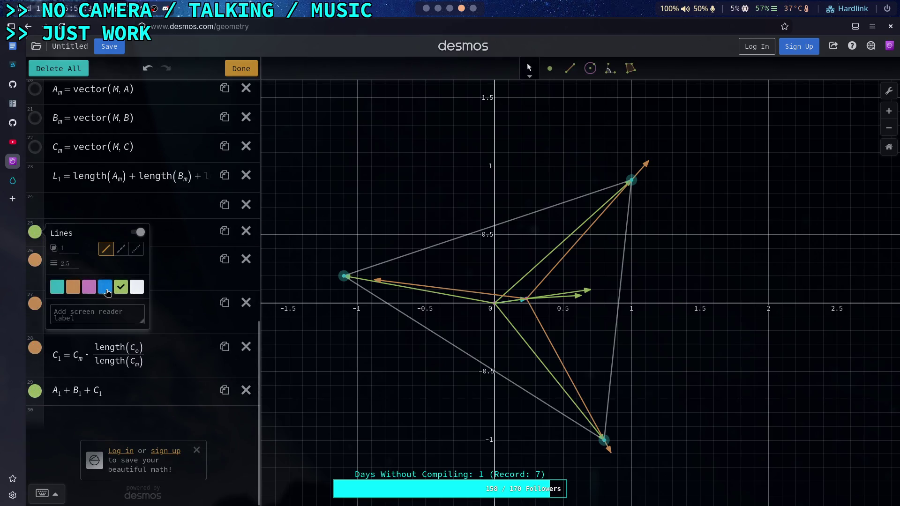
left_click(105, 287)
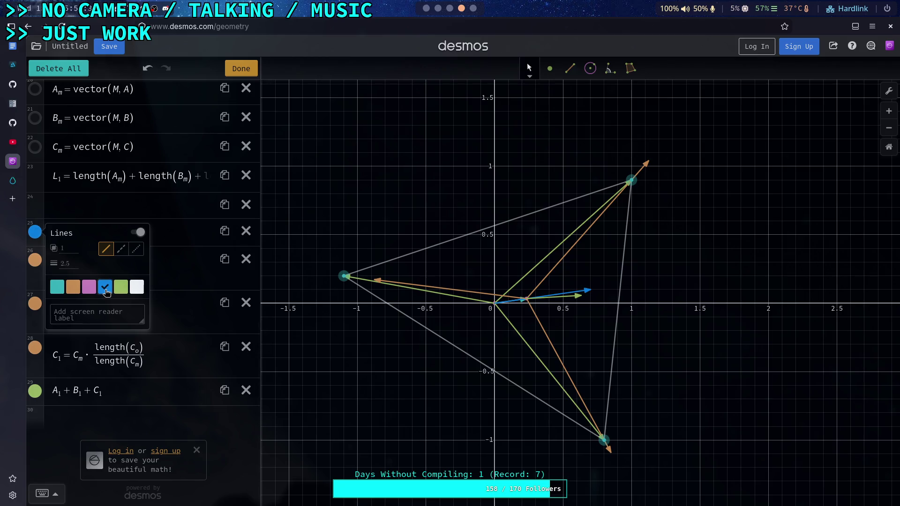
left_click(36, 391)
left_click(58, 441)
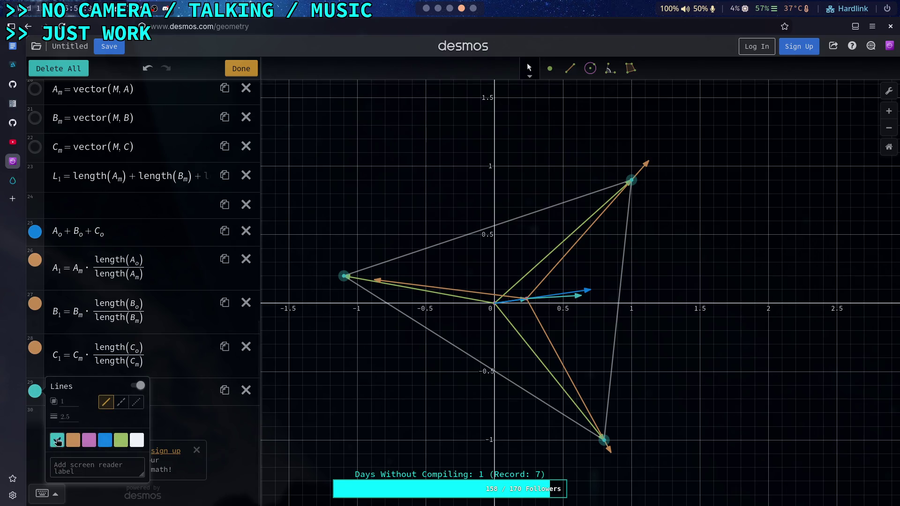
Step: Change A_1 to multiply A_o instead of A_m by length(A_o)/length(A_m)
left_click(119, 263)
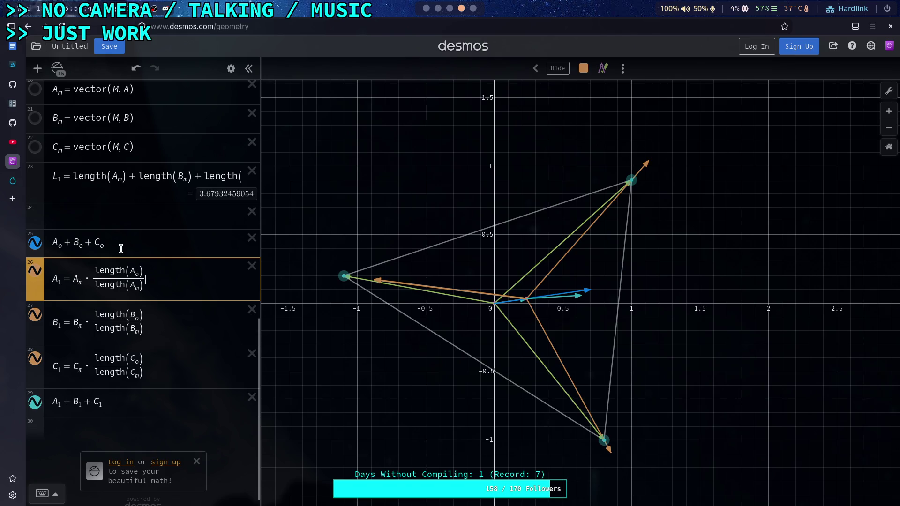
scroll(143, 262, "up", 10)
scroll(146, 267, "down", 10)
left_click(99, 281)
key("Left")
key("BackSpace")
type("o")
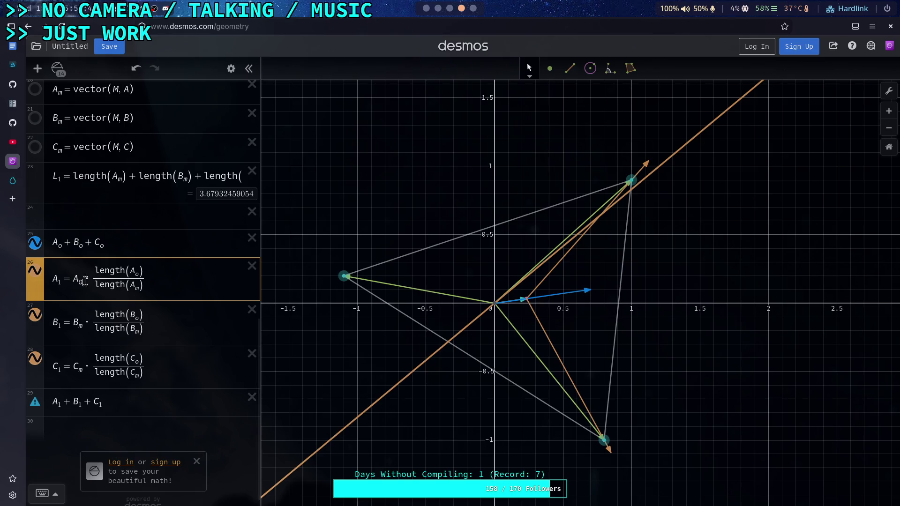
Step: Switch B_1 and C_1 to scale B_o and C_o, then retype C_1's numerator subscript
double_click(80, 326)
type("o")
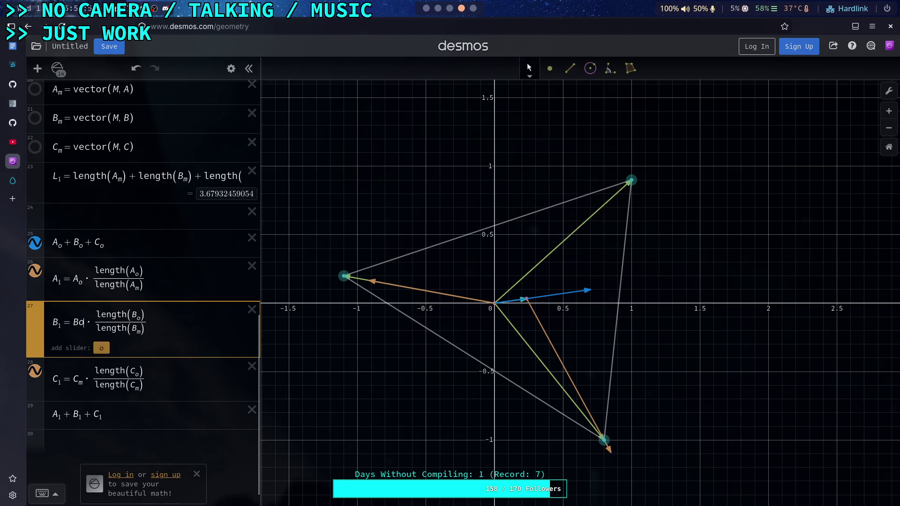
double_click(82, 371)
type("o")
double_click(140, 362)
key("BackSpace")
type("w")
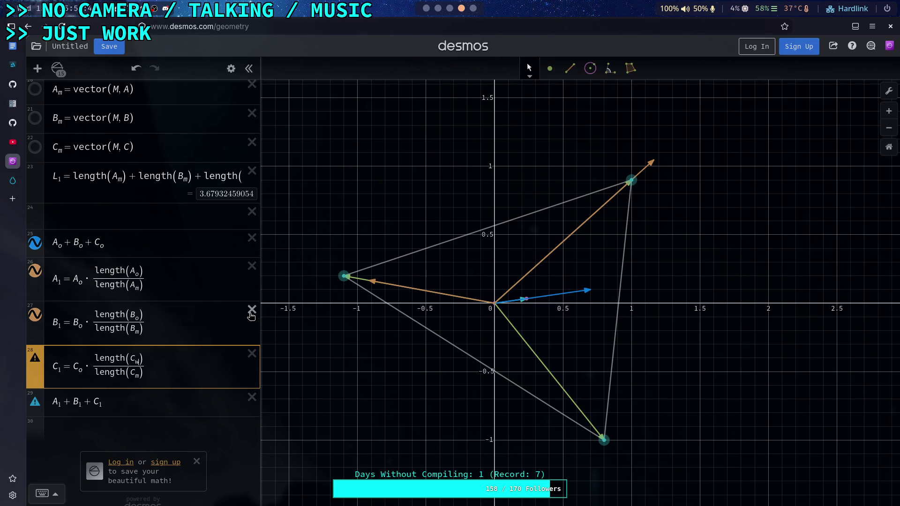
Step: Correct C_1's mistyped w subscript to C_o, then check the two vector-sum rows
key("Left")
key("BackSpace")
type("o")
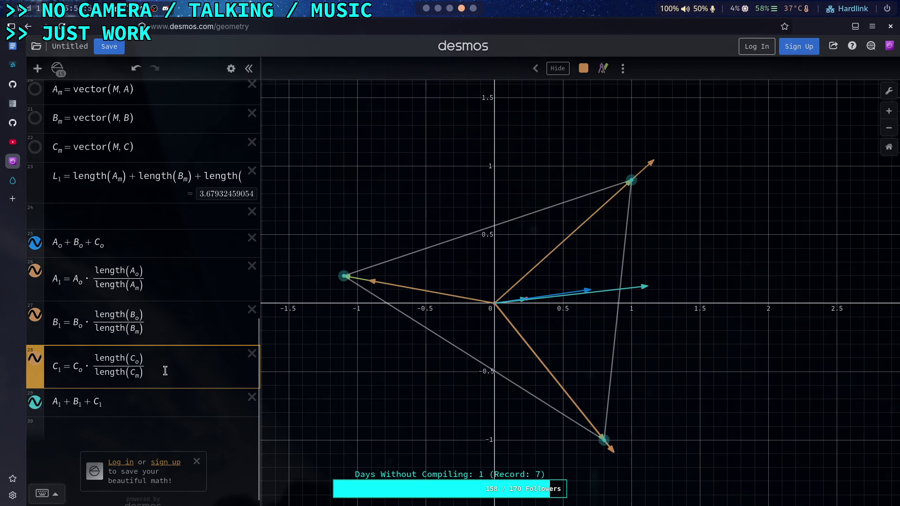
left_click(127, 403)
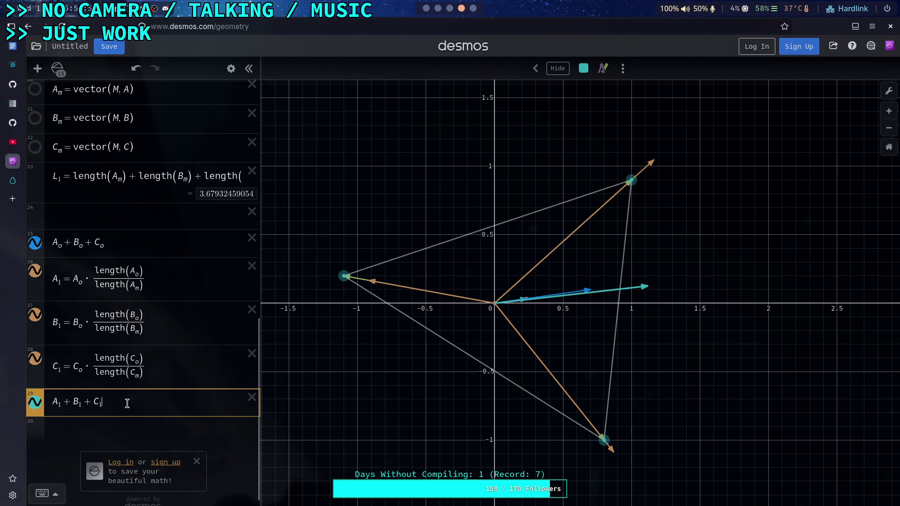
left_click(122, 243)
left_click(149, 402)
Step: Make A_1's ratio read length(A_m)/length(A_o)
left_click(136, 274)
key("BackSpace")
type("m")
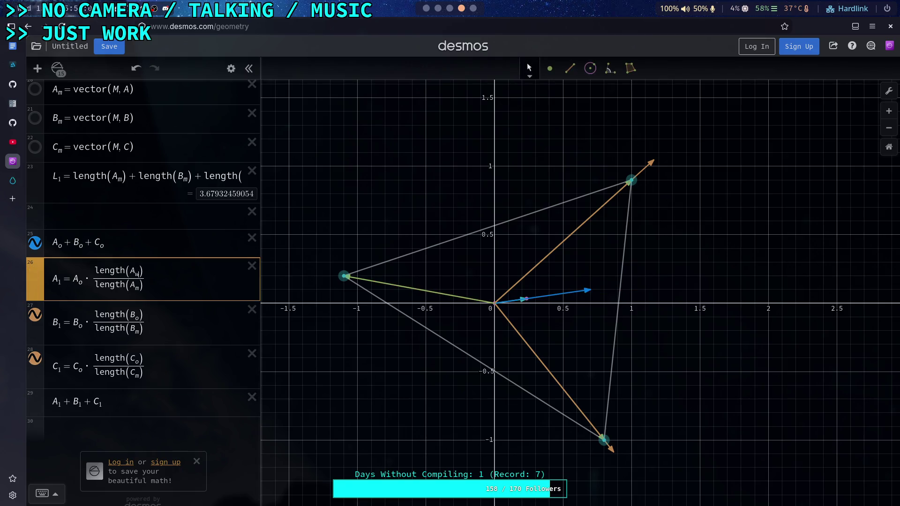
left_click(145, 324)
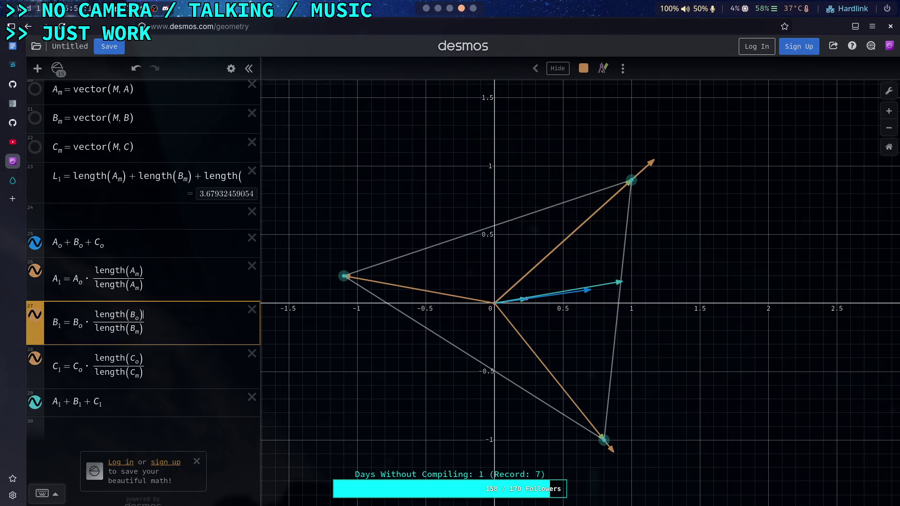
left_click(146, 280)
key("BackSpace")
type("o")
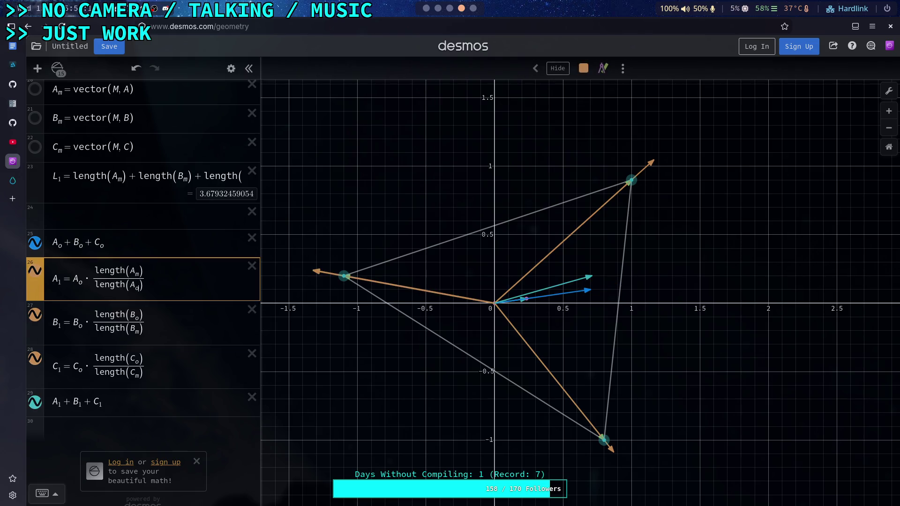
Step: Make B_1's ratio read length(B_m)/length(B_o)
left_click(138, 329)
key("BackSpace")
type("o")
key("Up")
key("BackSpace")
type("d")
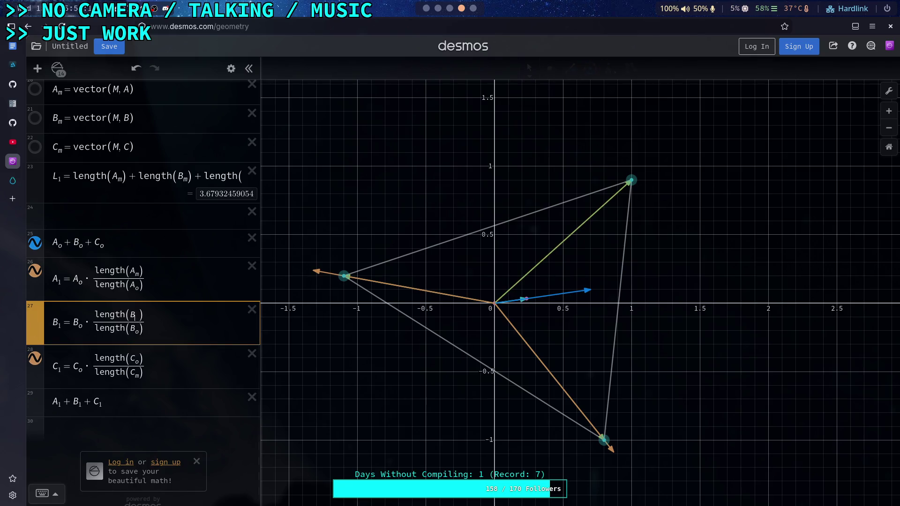
key("BackSpace")
type("m")
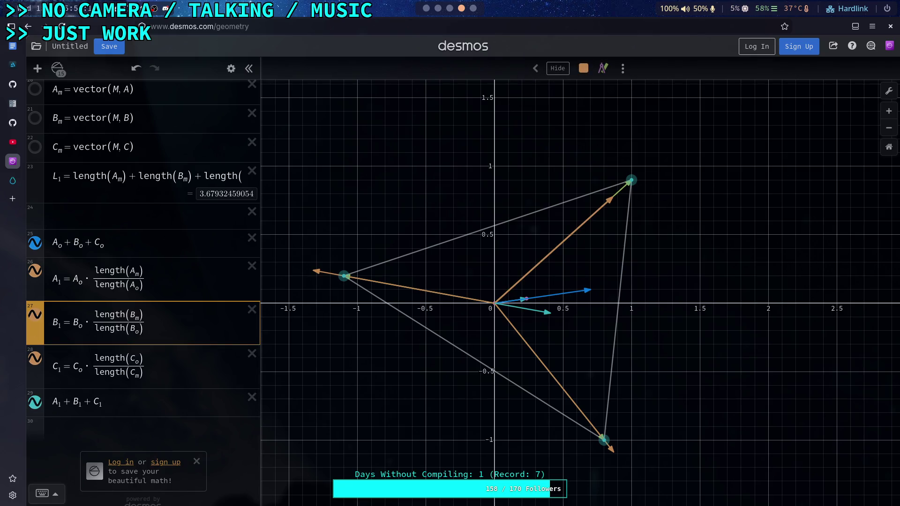
Step: Make C_1's ratio read length(C_m)/length(C_o), clearing the errors
left_click(137, 359)
key("BackSpace")
type("d")
key("BackSpace")
type("m")
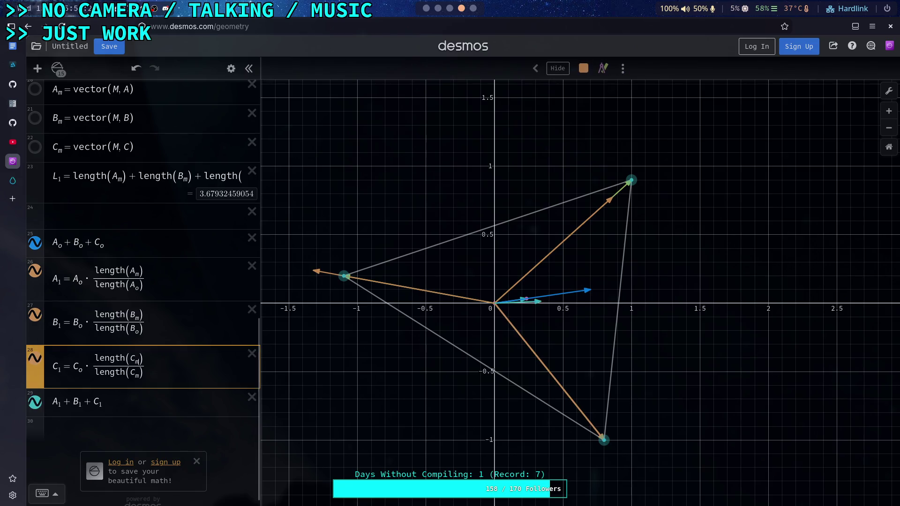
key("Down")
key("BackSpace")
type("o")
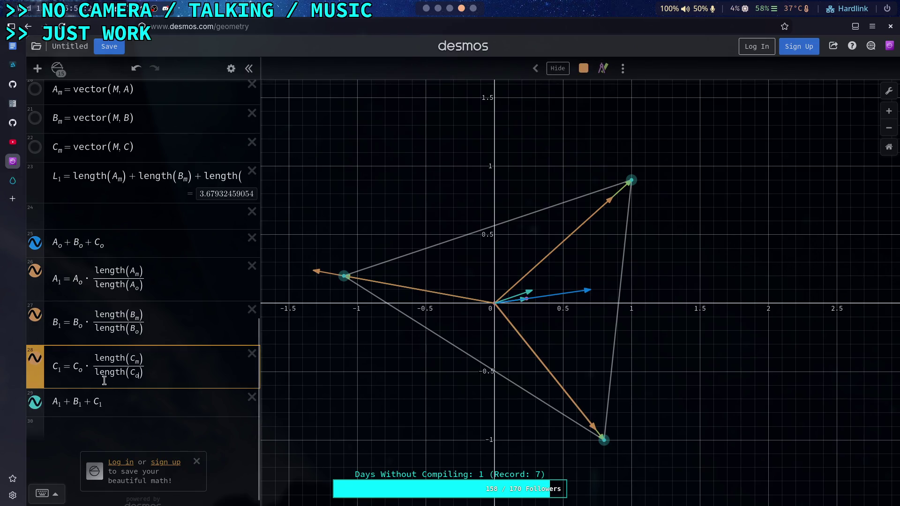
left_click(141, 403)
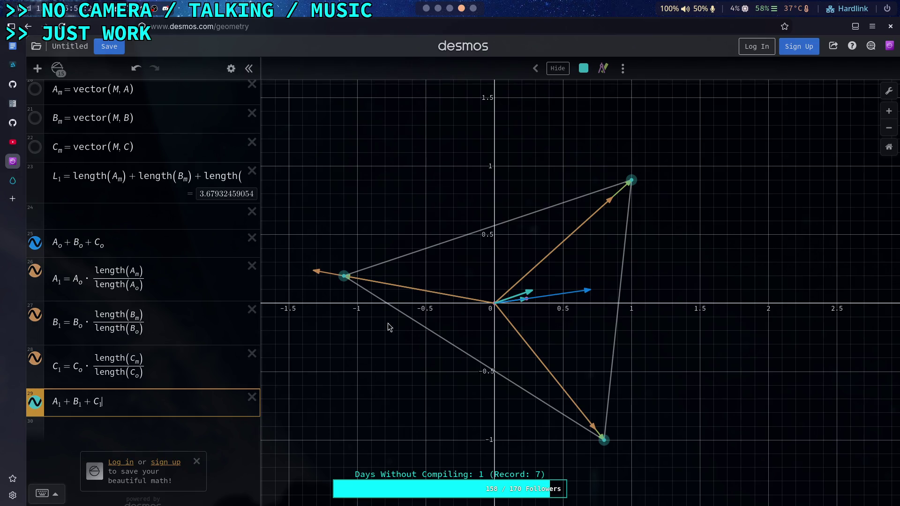
scroll(403, 334, "down", 1)
Step: Hide the rescaled A_1, B_1 and C_1 arrows
left_click(35, 271)
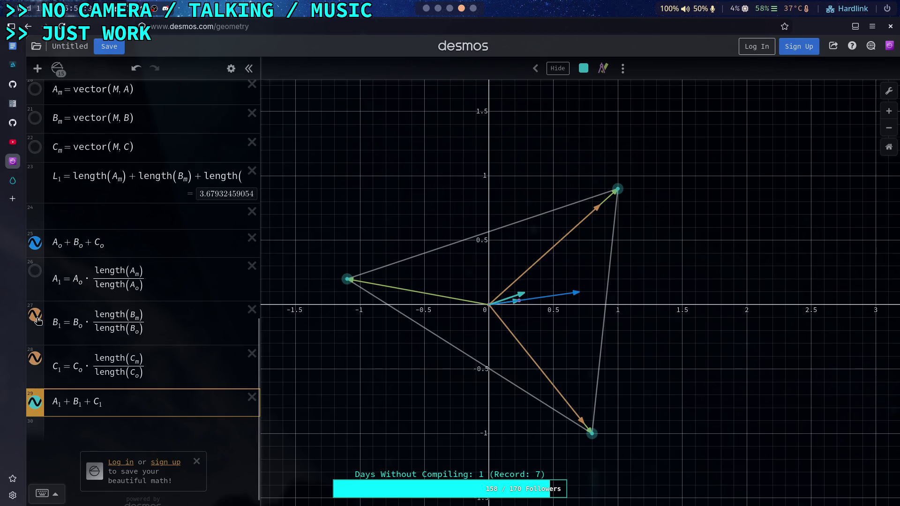
left_click(37, 318)
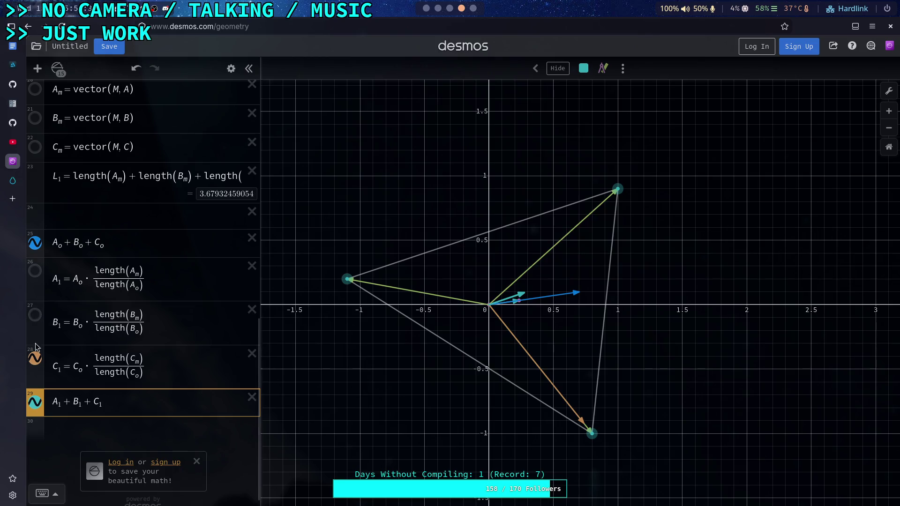
left_click(35, 360)
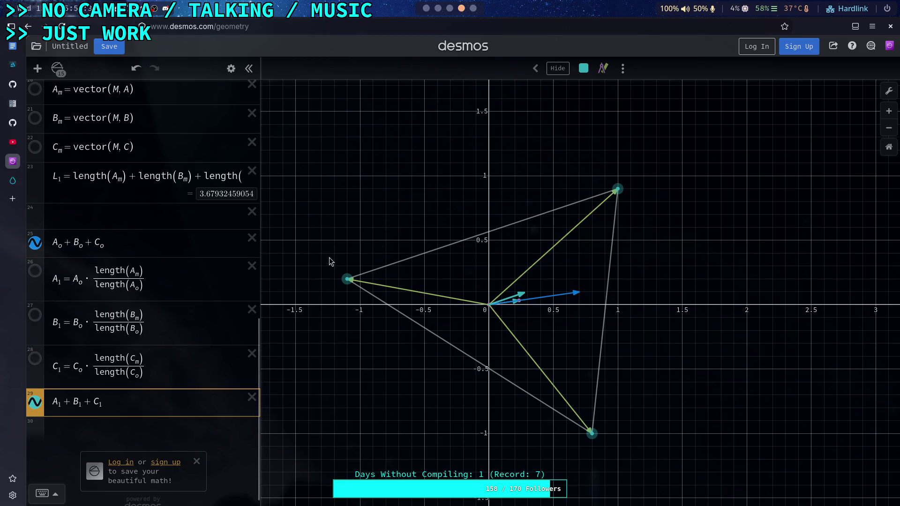
Step: Hide the M0 vector and collapse the midpoint folder
scroll(161, 235, "up", 5)
scroll(129, 231, "up", 3)
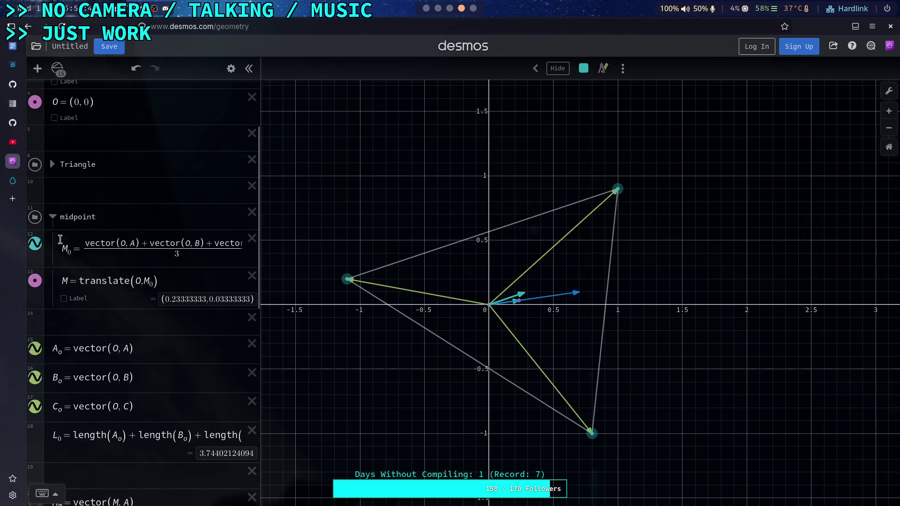
left_click(34, 244)
left_click(53, 217)
scroll(96, 287, "down", 4)
Step: Check the two vector-sum rows, then select triangle vertices A and B
left_click(66, 399)
scroll(66, 397, "down", 4)
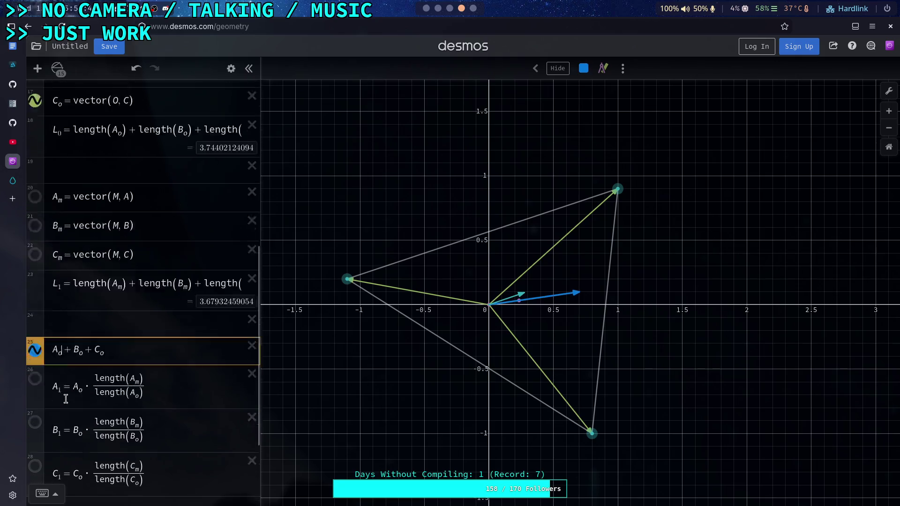
left_click(103, 391)
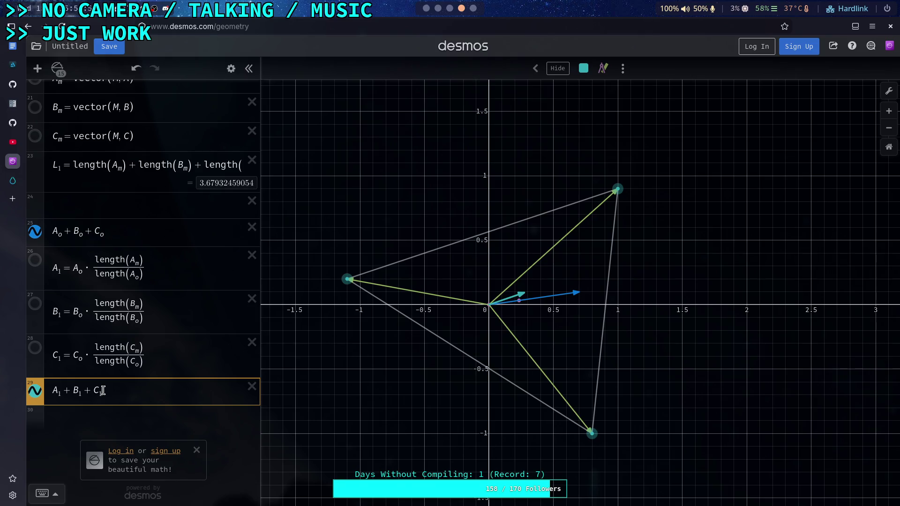
left_click(347, 279)
left_click(619, 191, "shift")
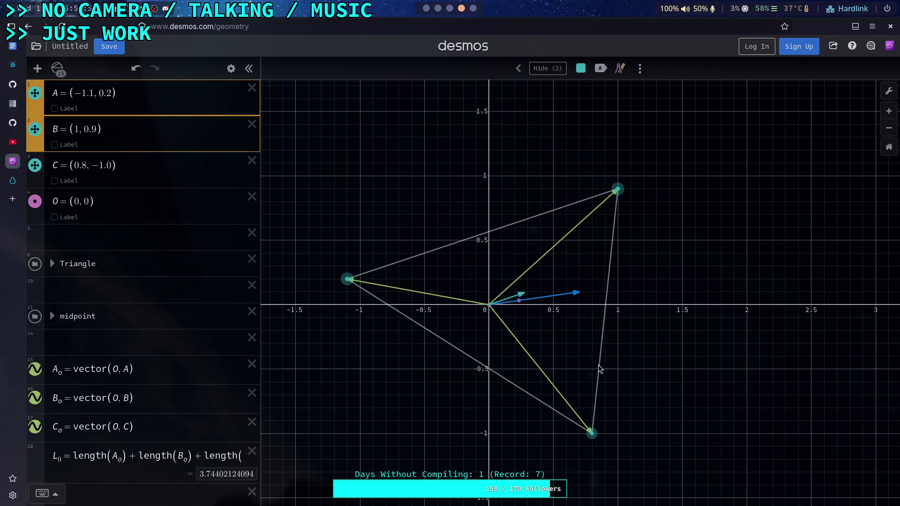
left_click(592, 435, "shift")
mouse_move(592, 440)
left_mouse_down()
mouse_move(568, 460)
mouse_move(543, 462)
mouse_move(543, 451)
mouse_move(510, 465)
mouse_move(538, 420)
mouse_move(578, 437)
mouse_move(626, 397)
mouse_move(630, 408)
mouse_move(678, 431)
mouse_move(719, 469)
mouse_move(697, 456)
mouse_move(588, 447)
mouse_move(539, 422)
mouse_move(517, 432)
mouse_move(558, 455)
mouse_move(604, 451)
mouse_move(622, 436)
left_mouse_up()
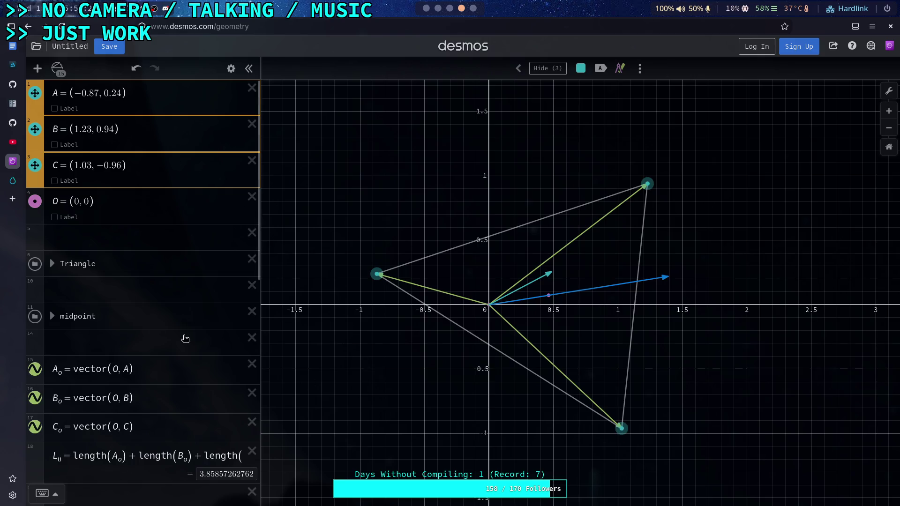
scroll(163, 293, "down", 5)
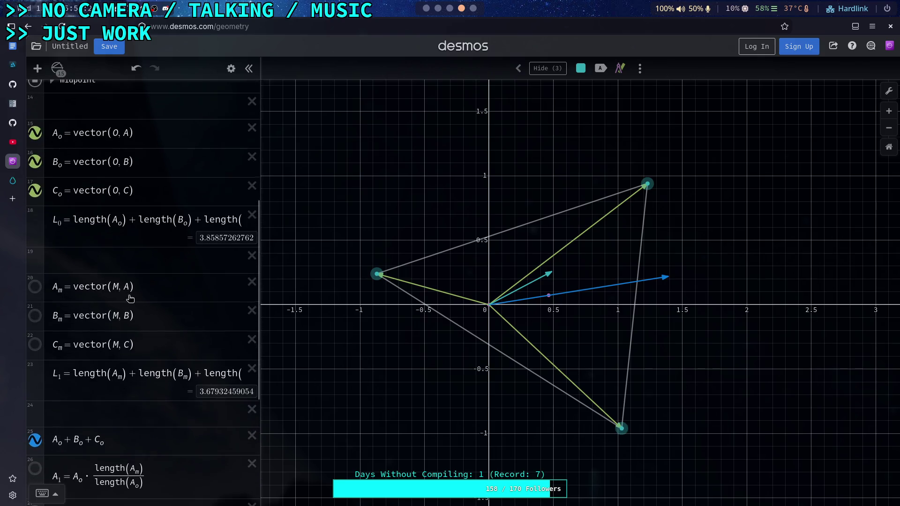
scroll(131, 299, "down", 4)
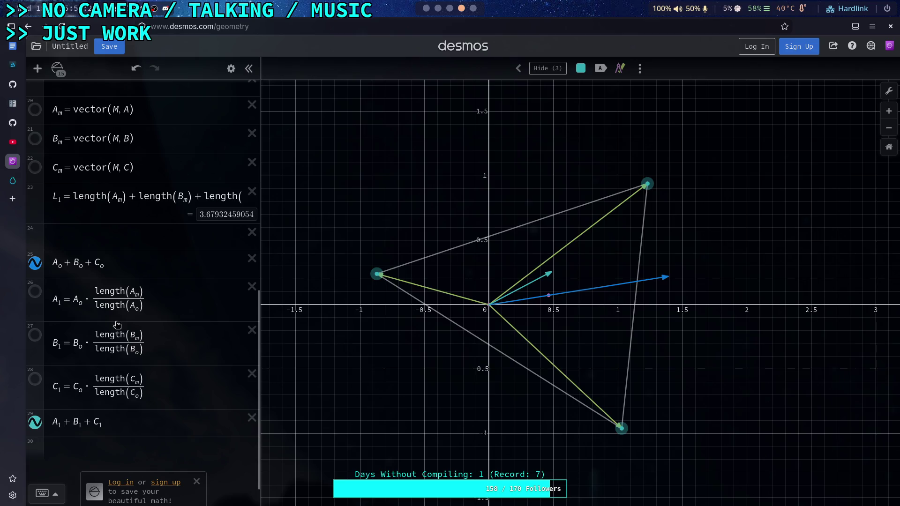
left_click(151, 299)
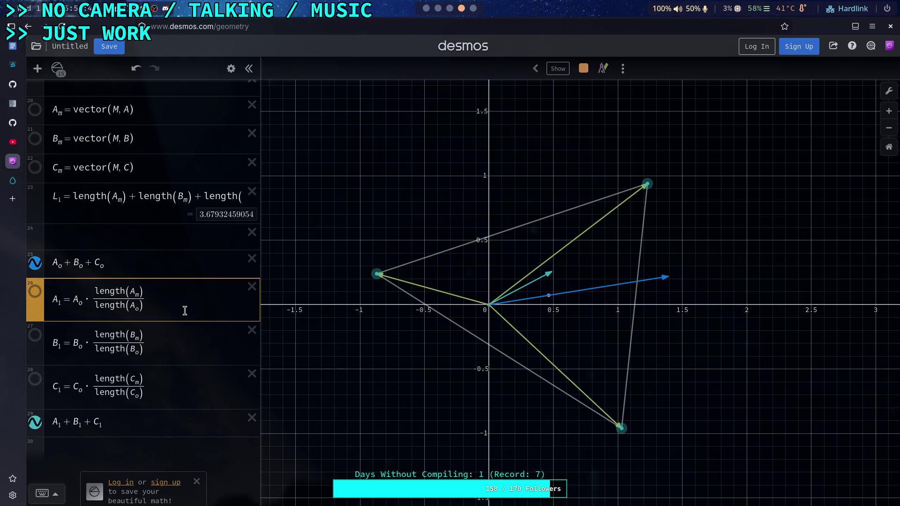
scroll(174, 337, "up", 2)
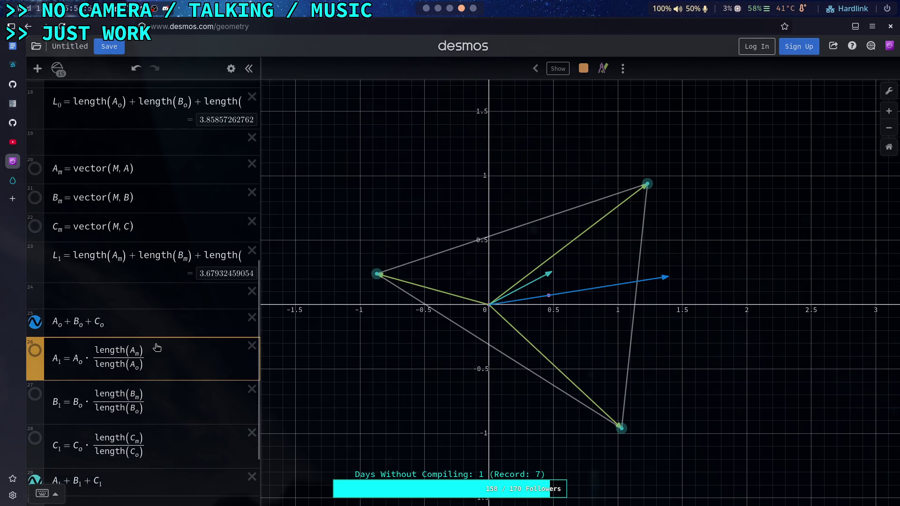
scroll(157, 346, "up", 2)
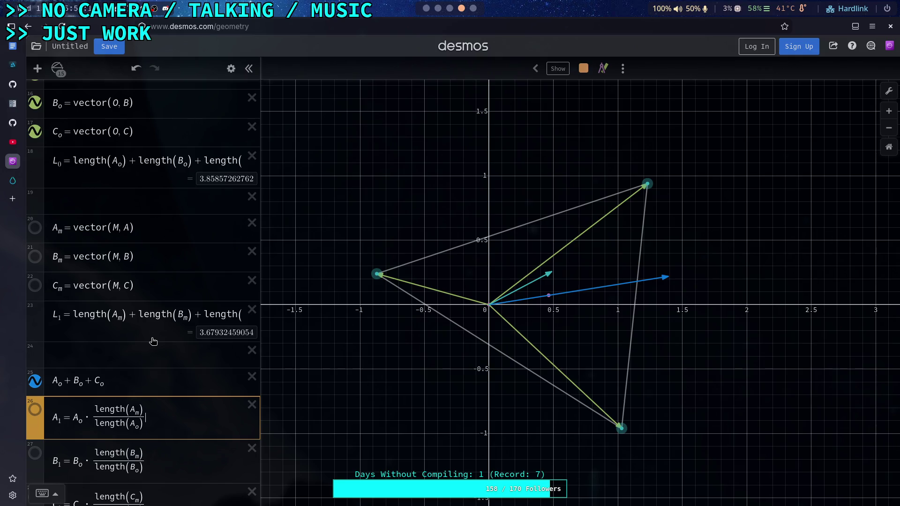
left_click(147, 349)
Step: Add a new expression L_m = L_1/L_o below L_1
key("Return")
left_click(147, 355)
type("L_m")
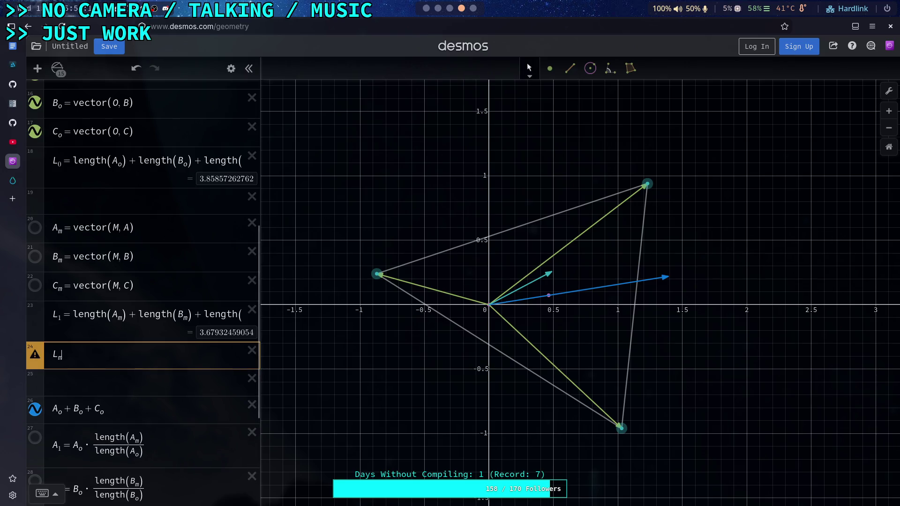
type("=L")
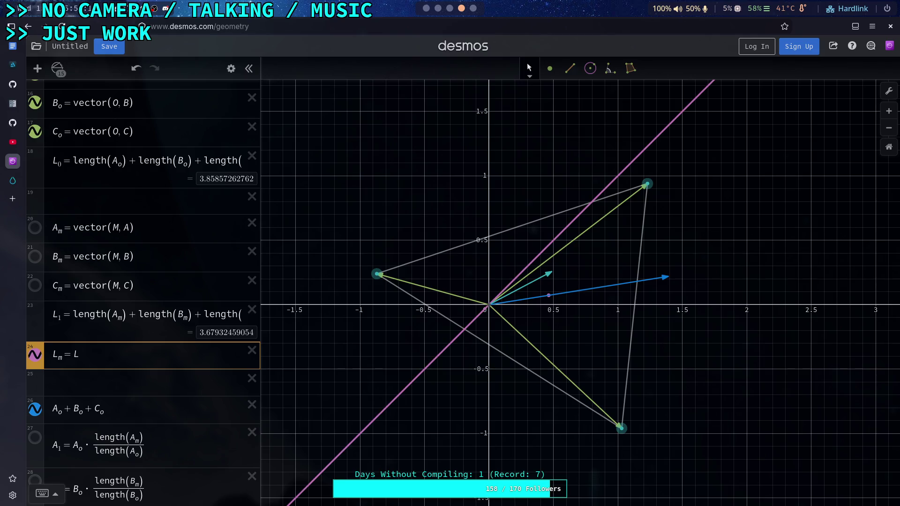
type("_1")
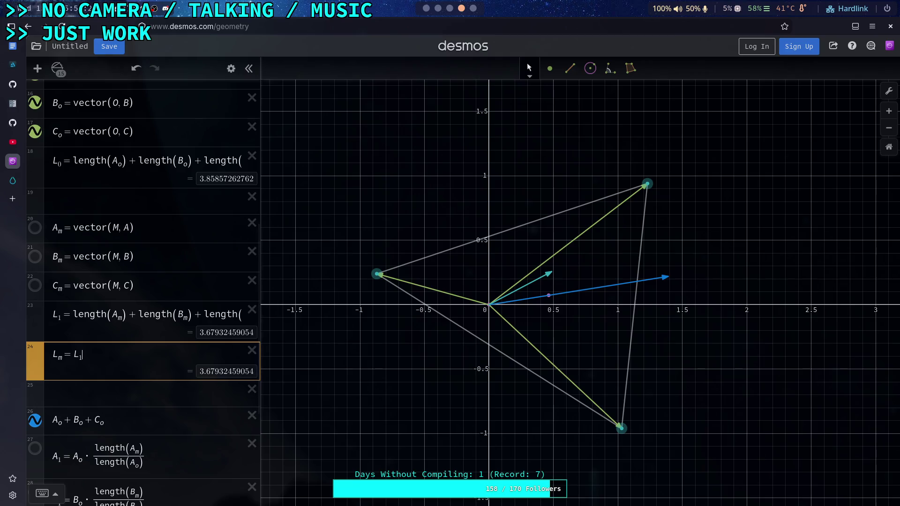
type("/L")
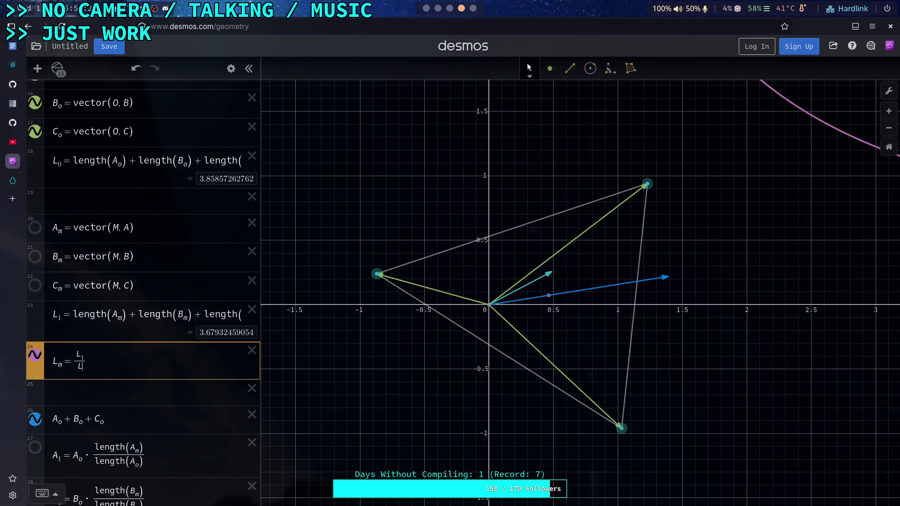
type("_d")
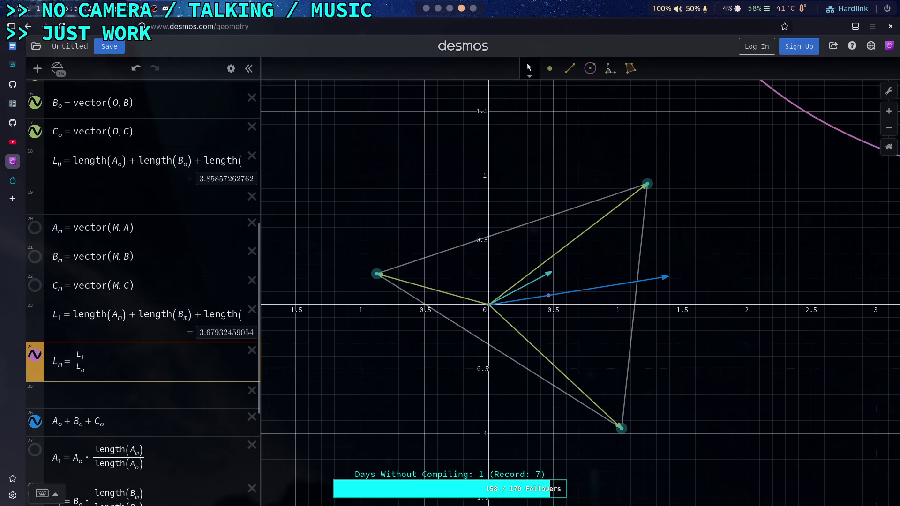
key("BackSpace")
type("o")
key("BackSpace")
type("o")
Step: Change L_m's denominator to L_0, giving the ratio 0.953545506492
scroll(130, 382, "down", 1)
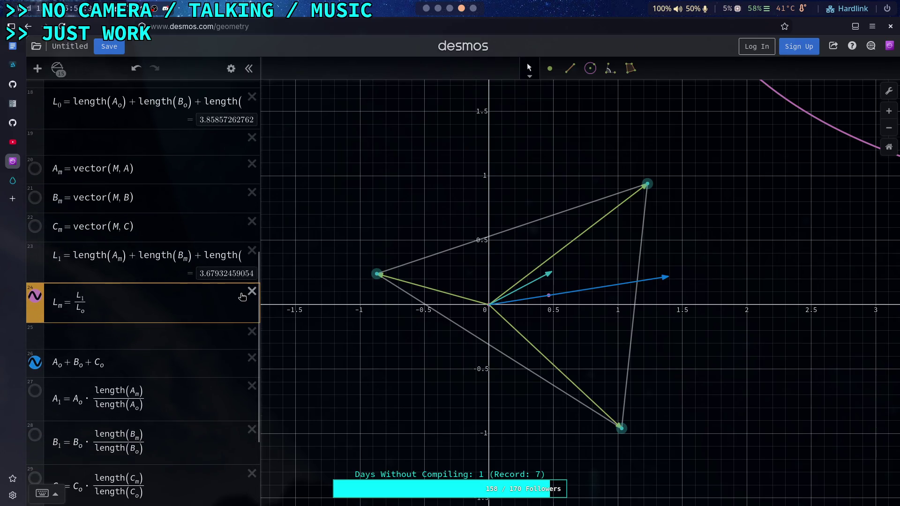
scroll(213, 335, "up", 1)
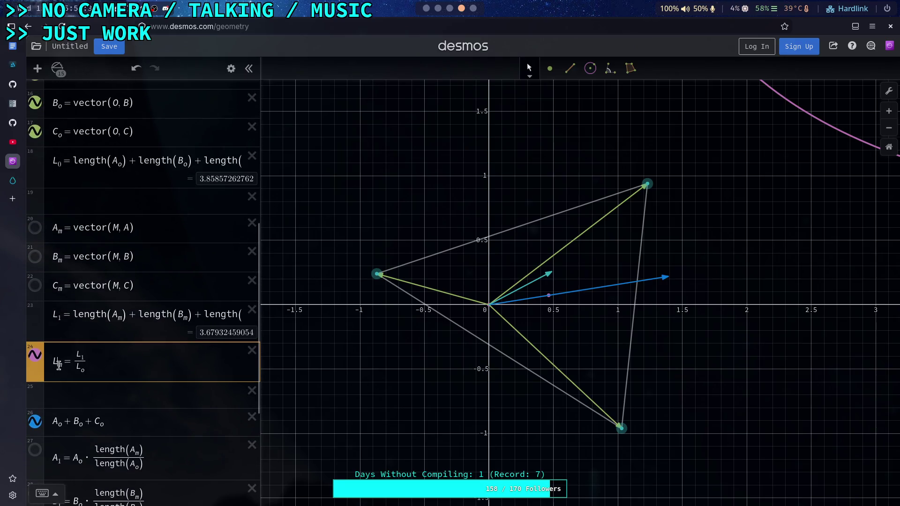
left_click_drag(495, 222, 409, 440)
scroll(410, 441, "down", 5)
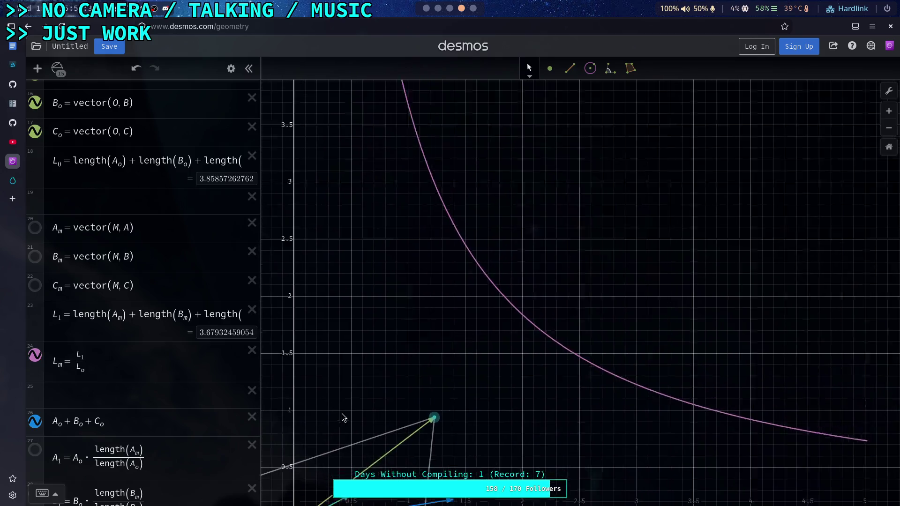
left_click_drag(379, 409, 461, 236)
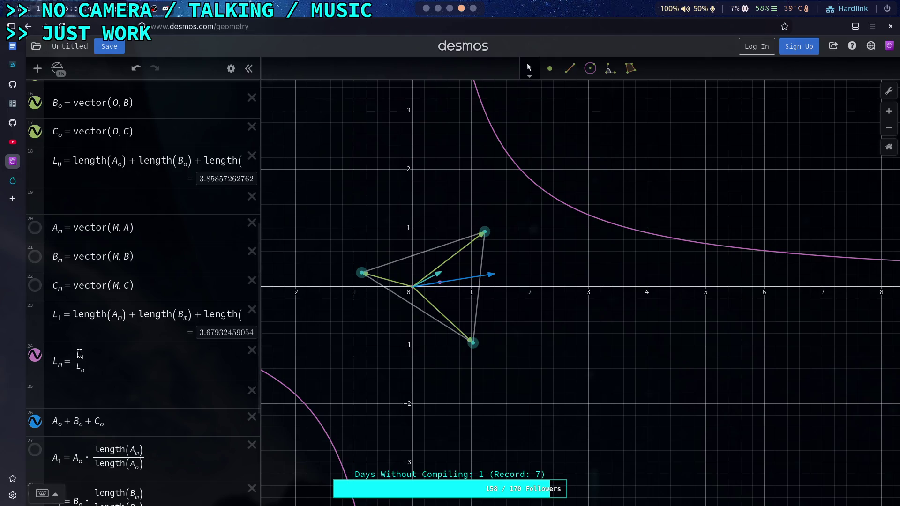
left_click(83, 370)
key("BackSpace")
type("0")
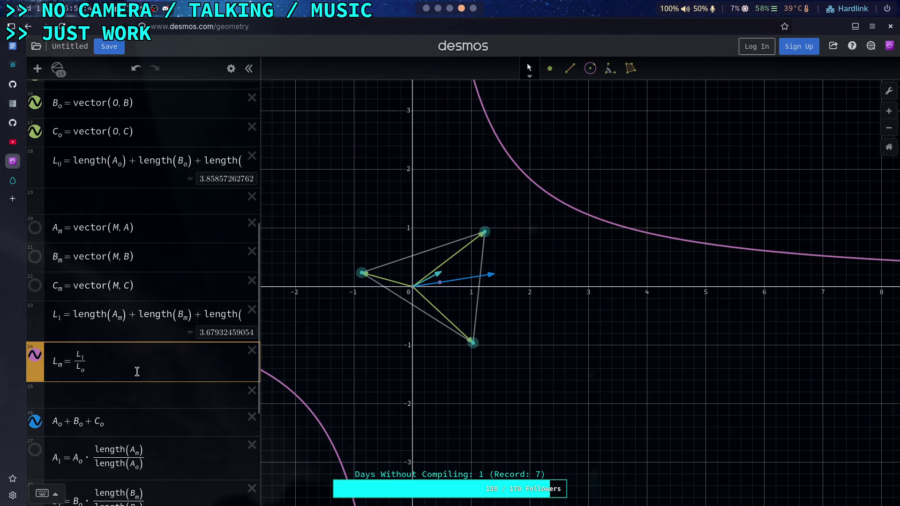
scroll(362, 315, "up", 2)
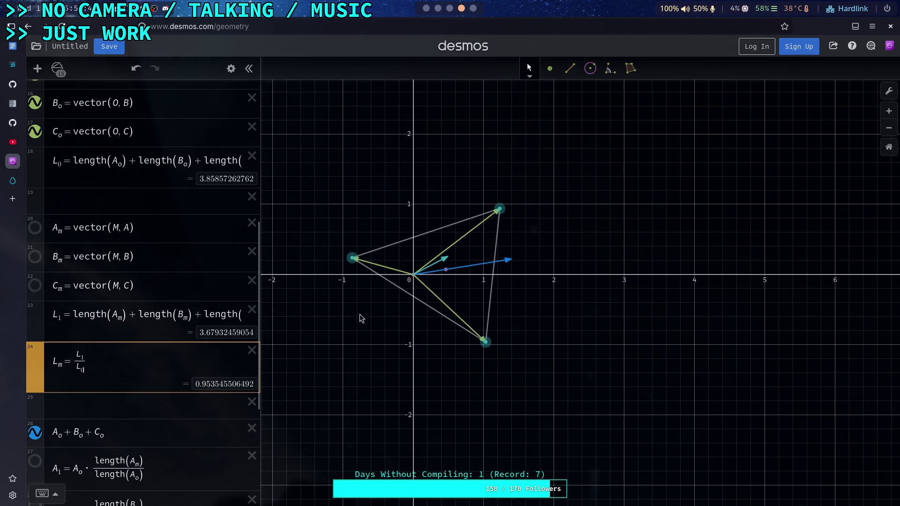
mouse_move(387, 305)
left_mouse_down()
mouse_move(436, 358)
mouse_move(418, 316)
left_mouse_up()
scroll(436, 358, "up", 1)
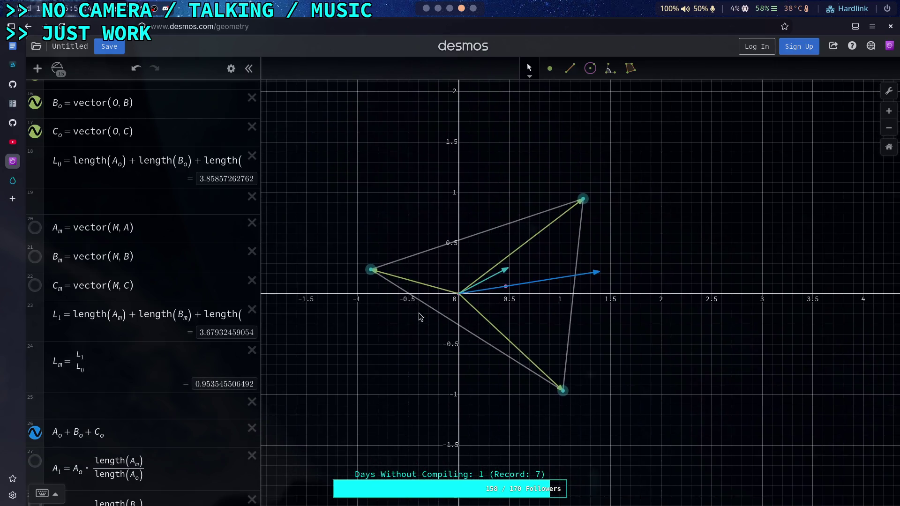
Step: Delete the L_m ratio expression
scroll(131, 372, "down", 2)
scroll(130, 372, "down", 1)
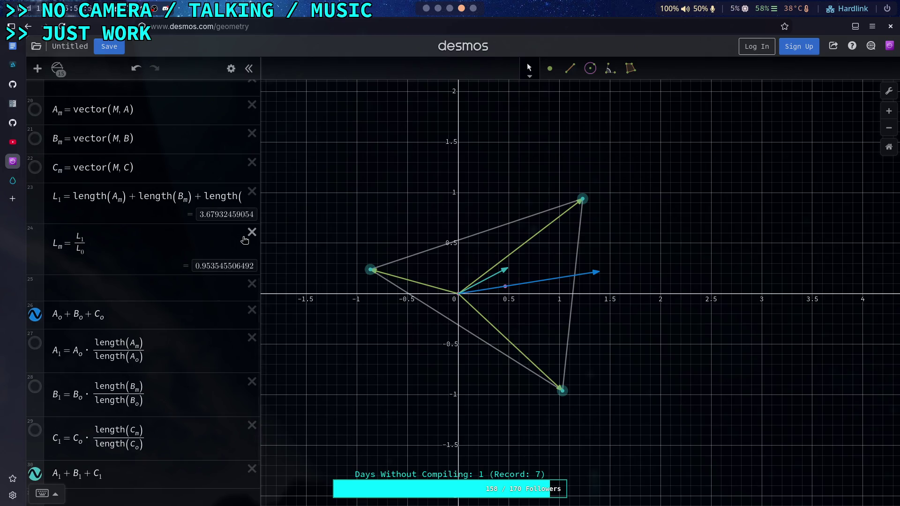
scroll(244, 240, "down", 2)
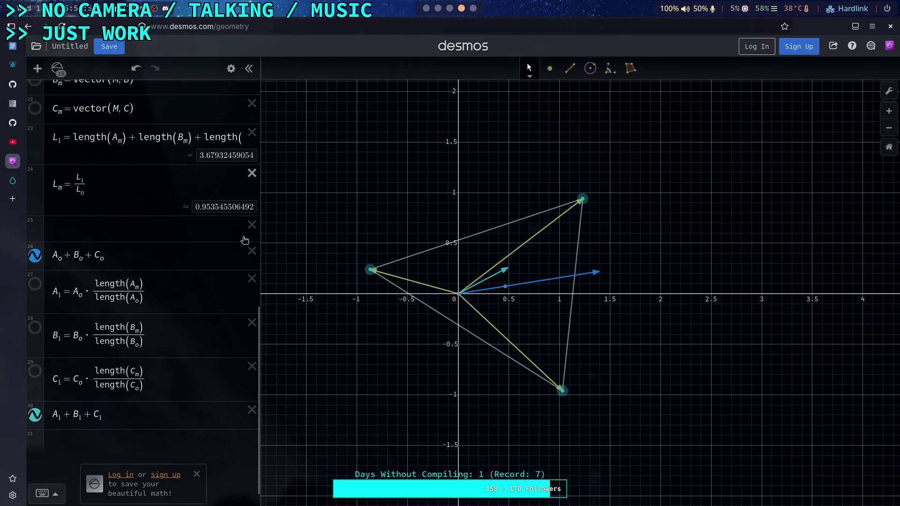
left_click(252, 173)
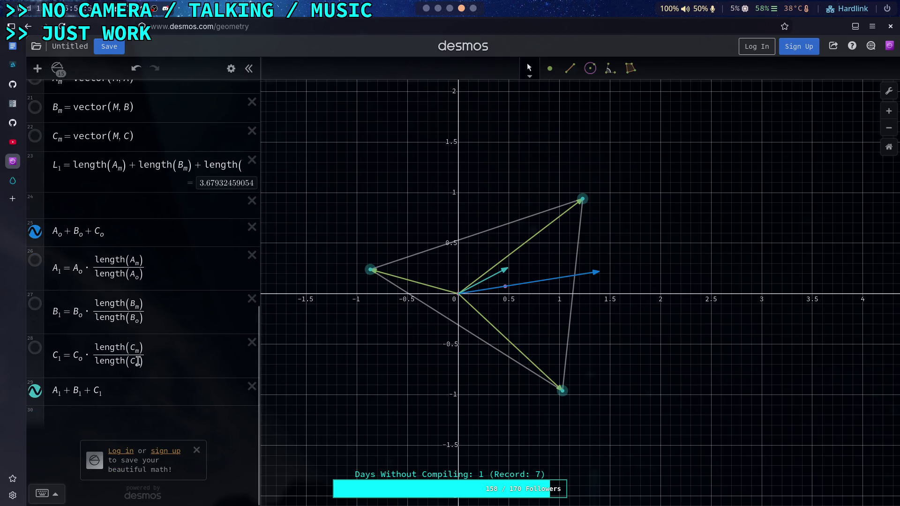
Step: Define L_2 = length(A_1)+length(B_1)+length(C_1) below the A_1+B_1+C_1 sum, giving 3.67932459054
left_click(155, 415)
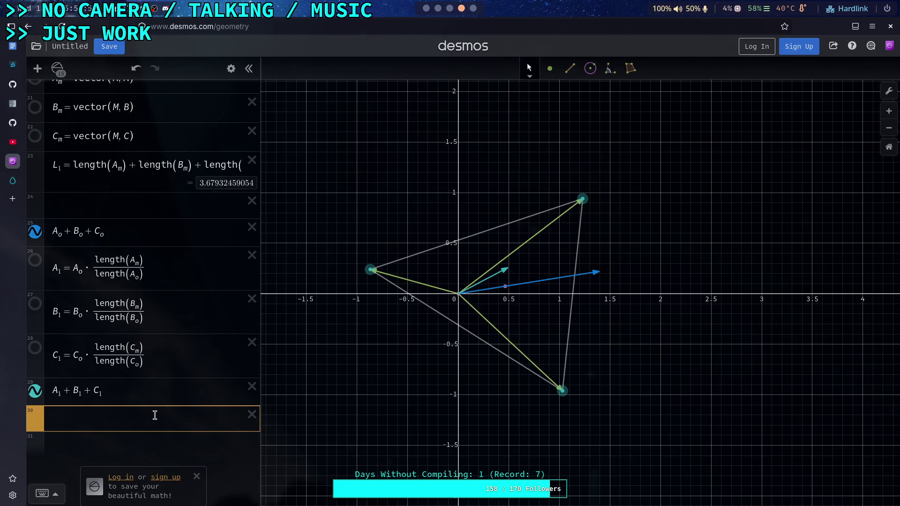
type("L_2 = length(A_1) ")
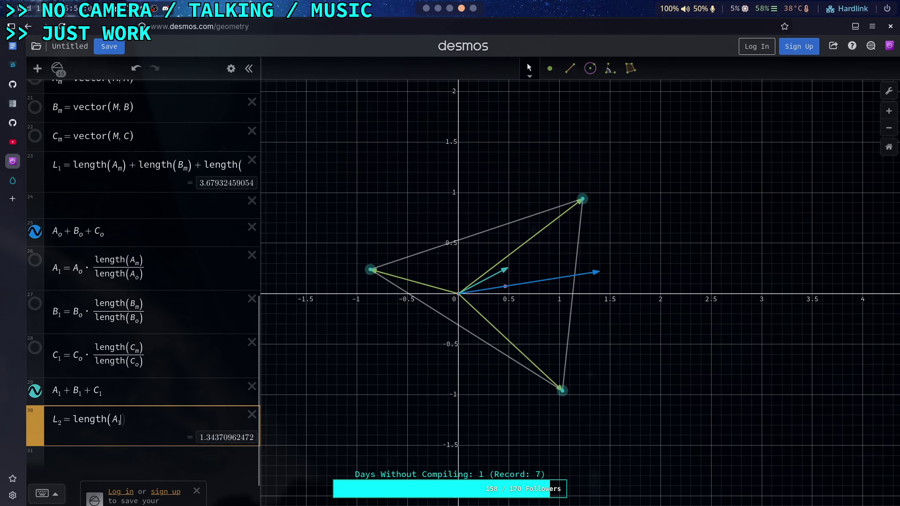
type("+ le")
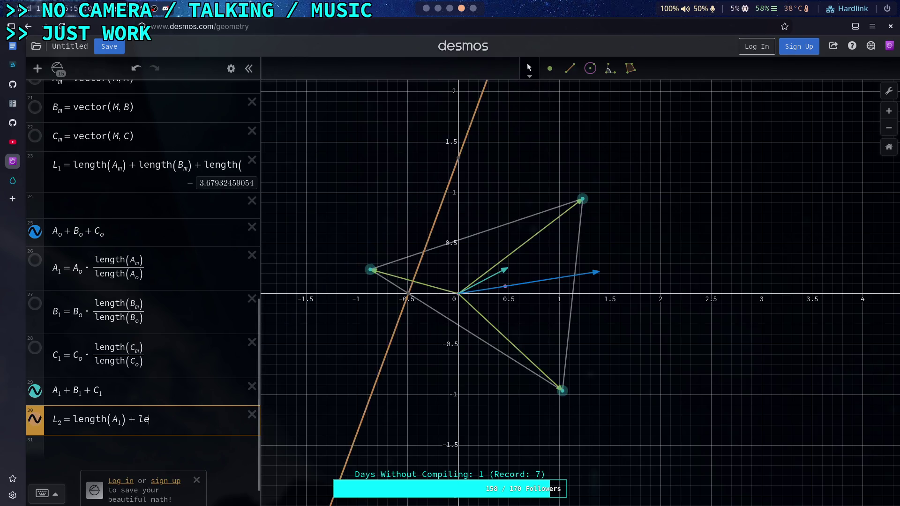
type("ngth(B")
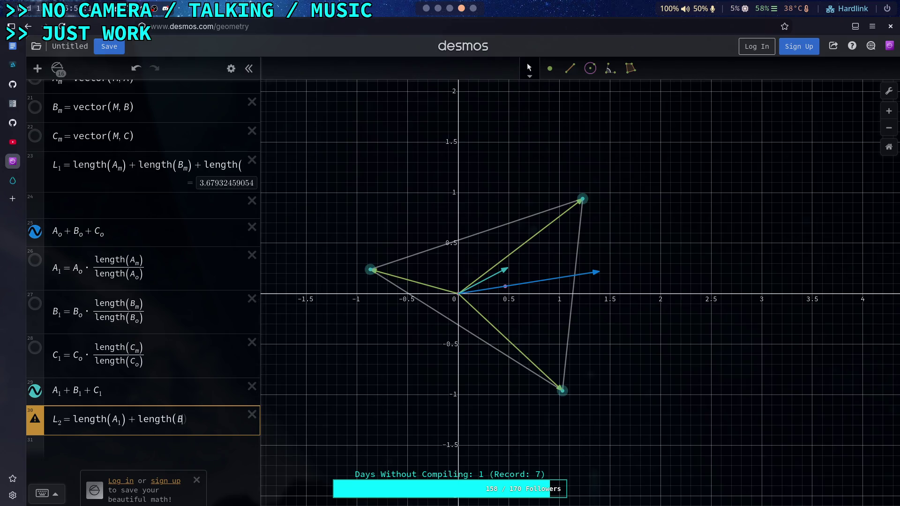
type("_1")
key("Right")
type("+ length(C_1")
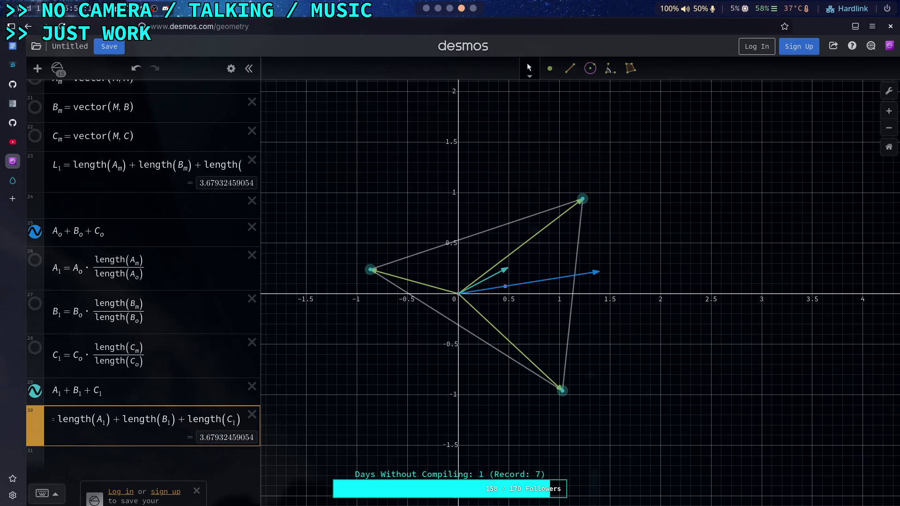
left_click(92, 165)
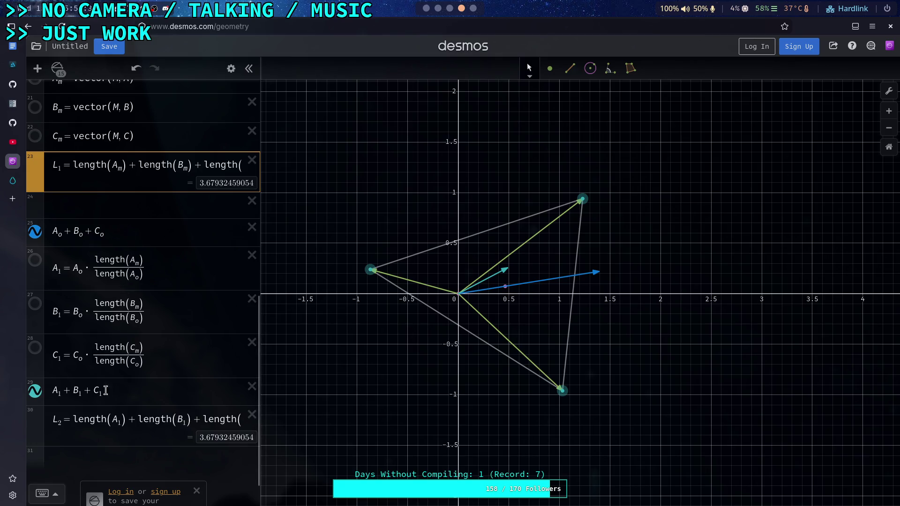
left_click(109, 459)
scroll(123, 426, "down", 2)
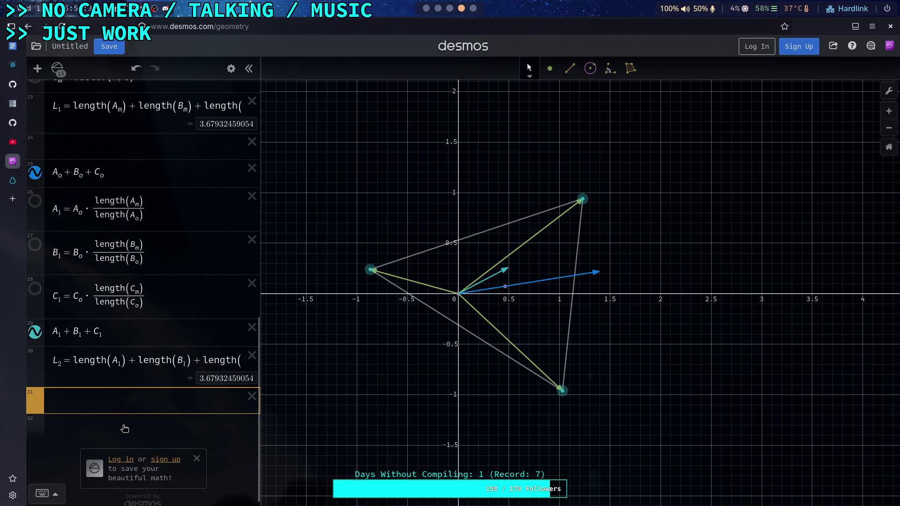
Step: Enter L_3 = L_2/L_1 in row 31, which evaluates to 1
type("L_3=")
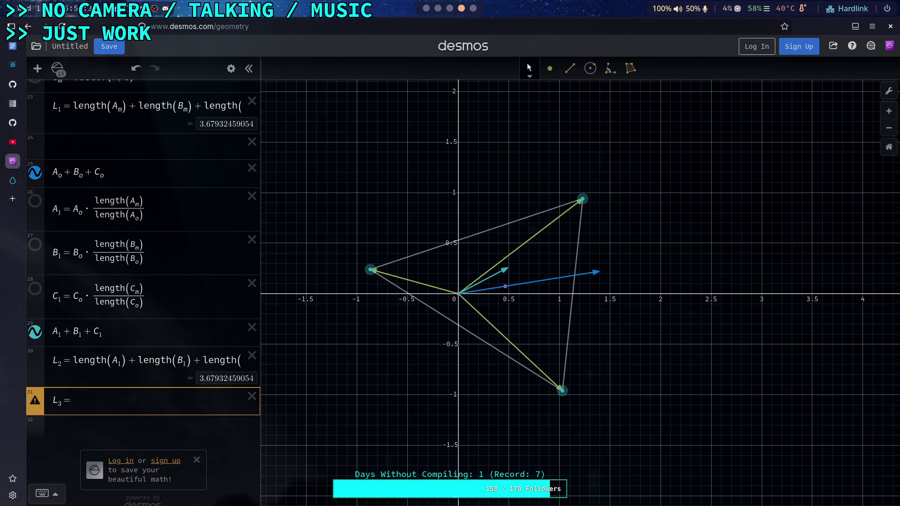
type("L_2")
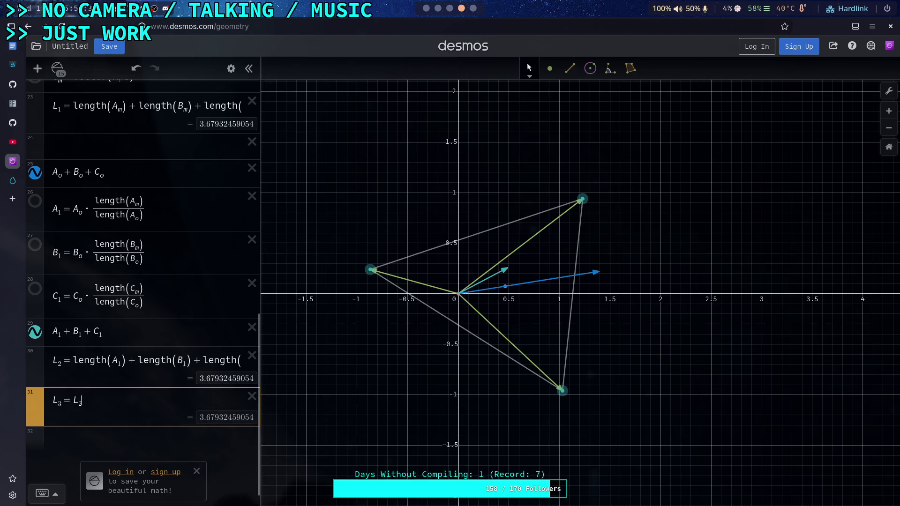
type("/")
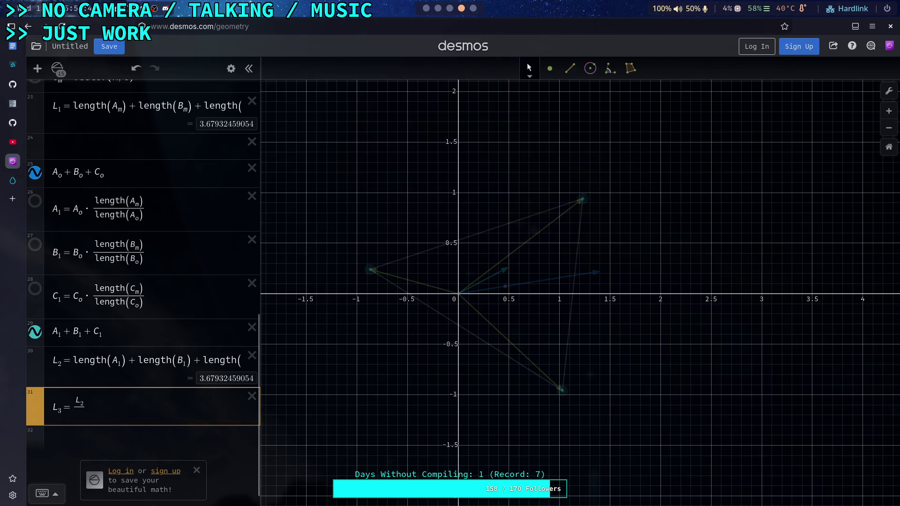
type("L_1")
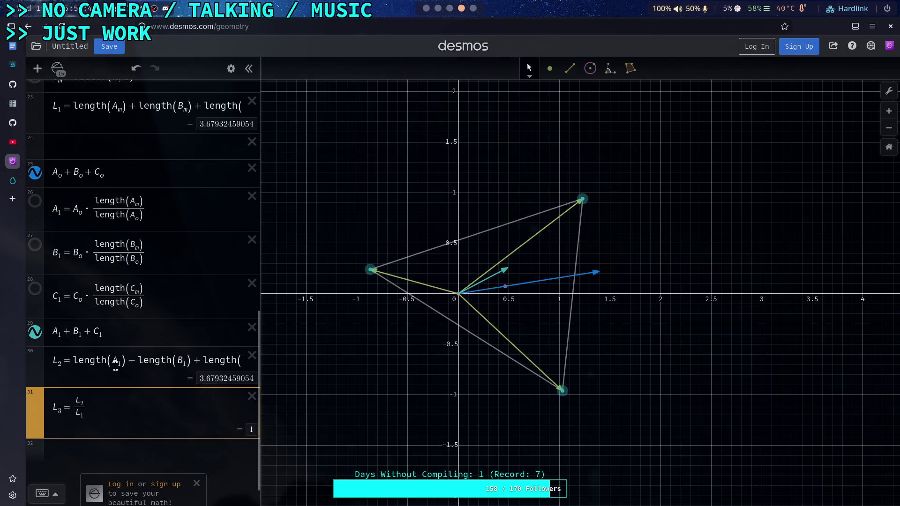
left_click(162, 295)
scroll(164, 298, "up", 1)
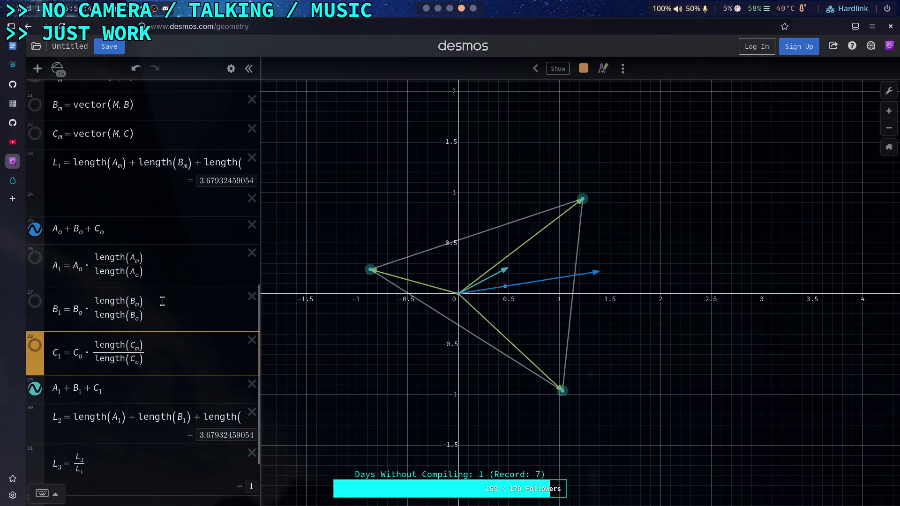
left_click(174, 271)
type("*0.9")
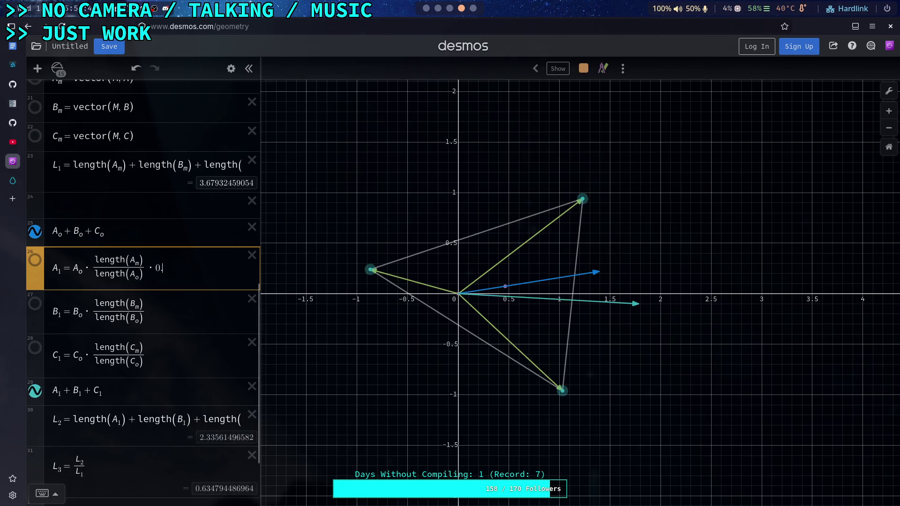
left_click(191, 309)
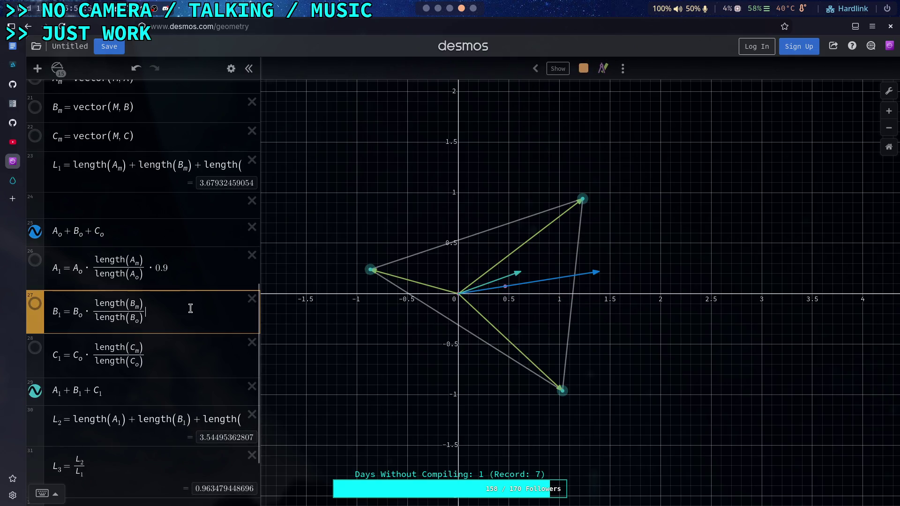
type("(")
key("BackSpace")
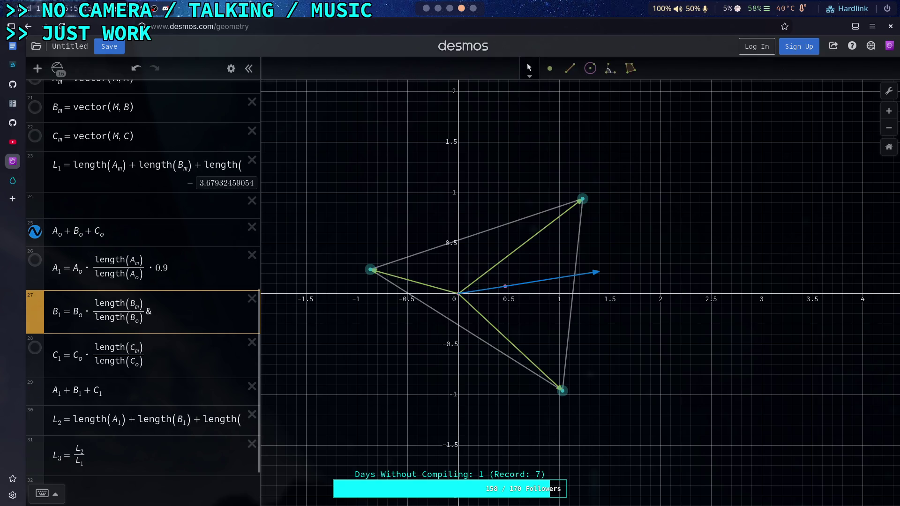
type("*0.9")
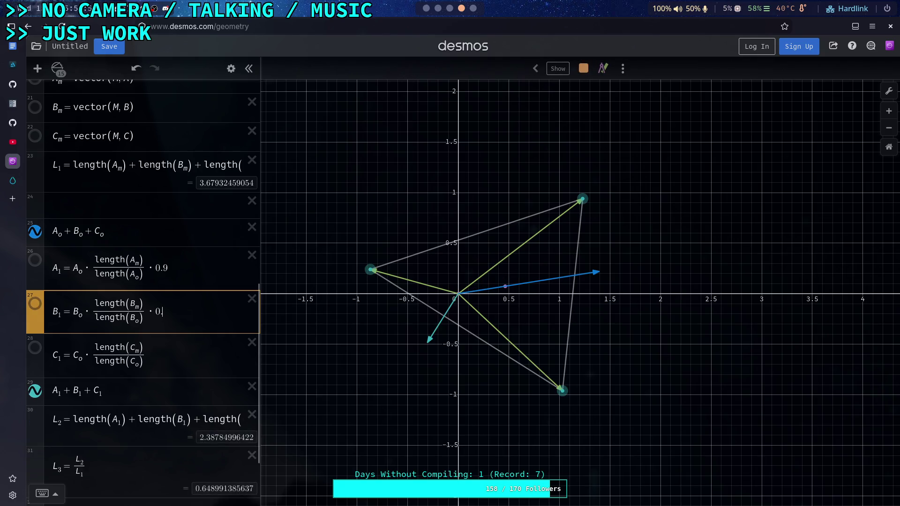
left_click(191, 352)
type("*0.9")
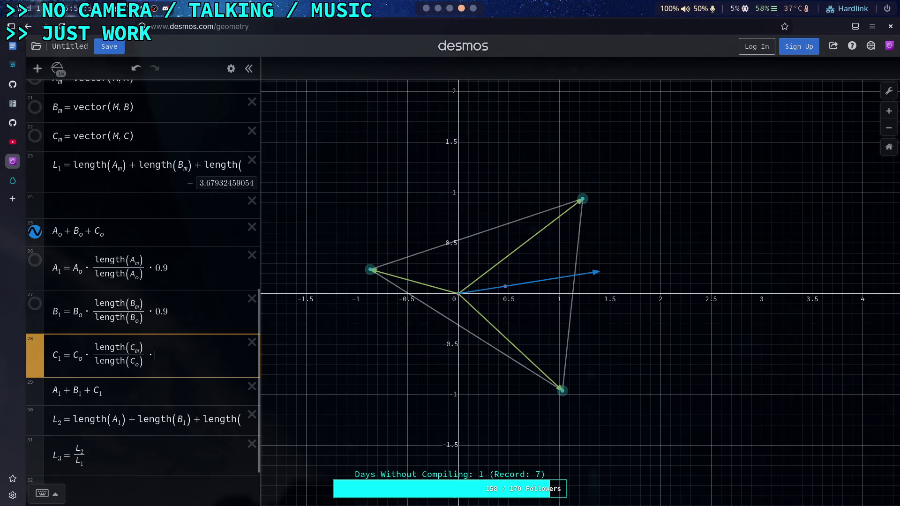
key("BackSpace")
key("BackSpace")
key("BackSpace")
key("BackSpace")
left_click(169, 310)
key("BackSpace")
key("BackSpace")
key("BackSpace")
left_click(173, 268)
key("BackSpace")
key("BackSpace")
key("BackSpace")
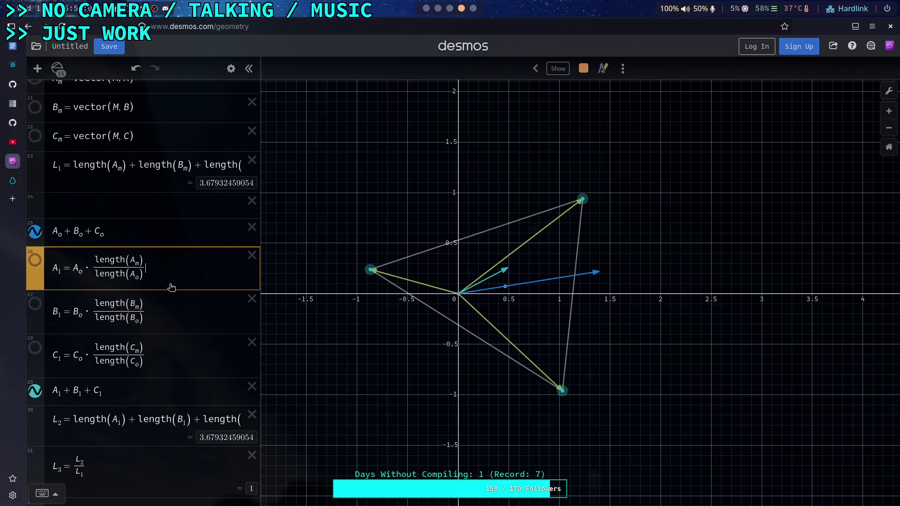
left_click(159, 392)
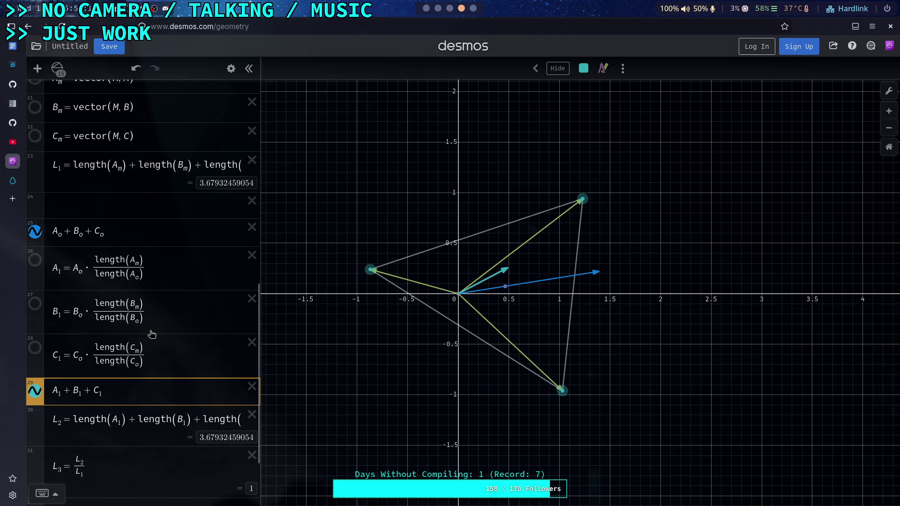
left_click(123, 229)
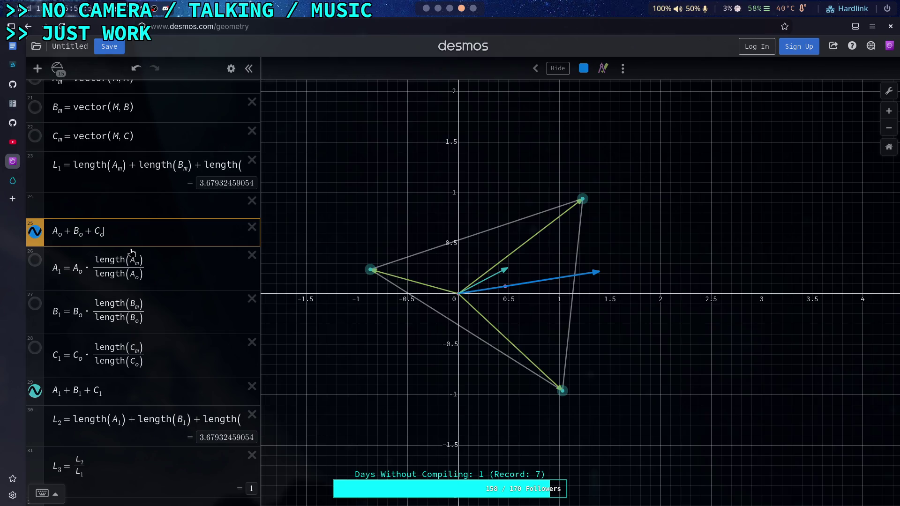
left_click(122, 166)
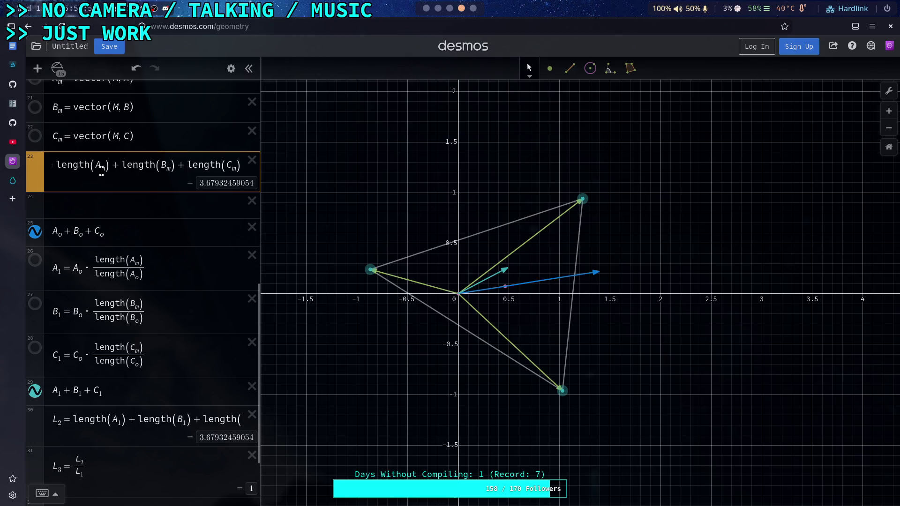
scroll(124, 216, "up", 4)
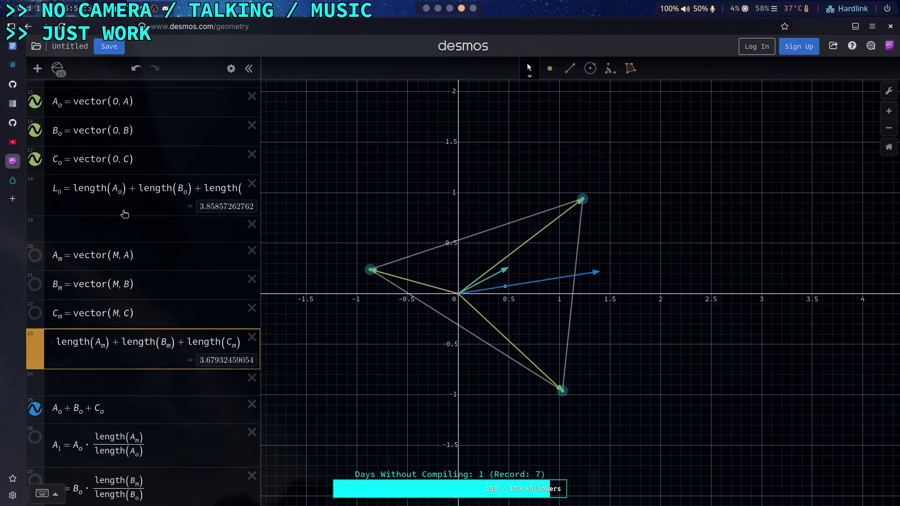
scroll(157, 338, "down", 4)
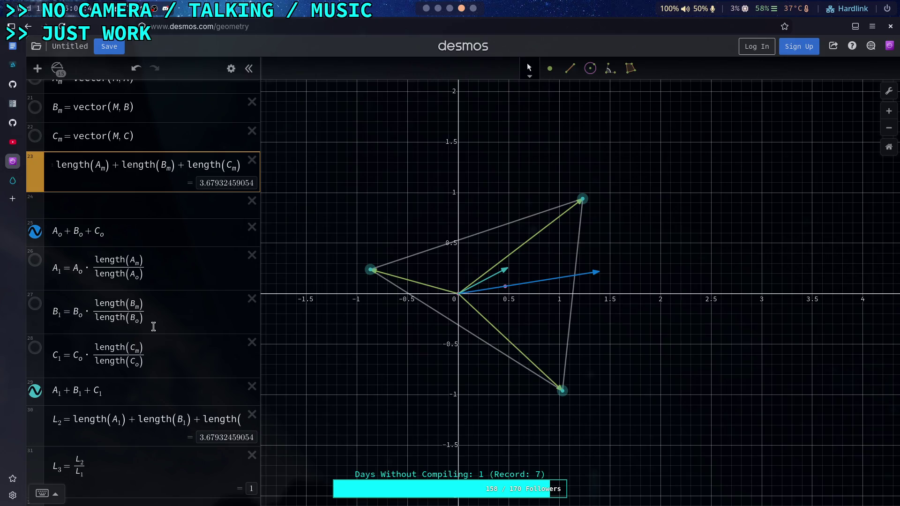
left_click(370, 270)
left_click(583, 200)
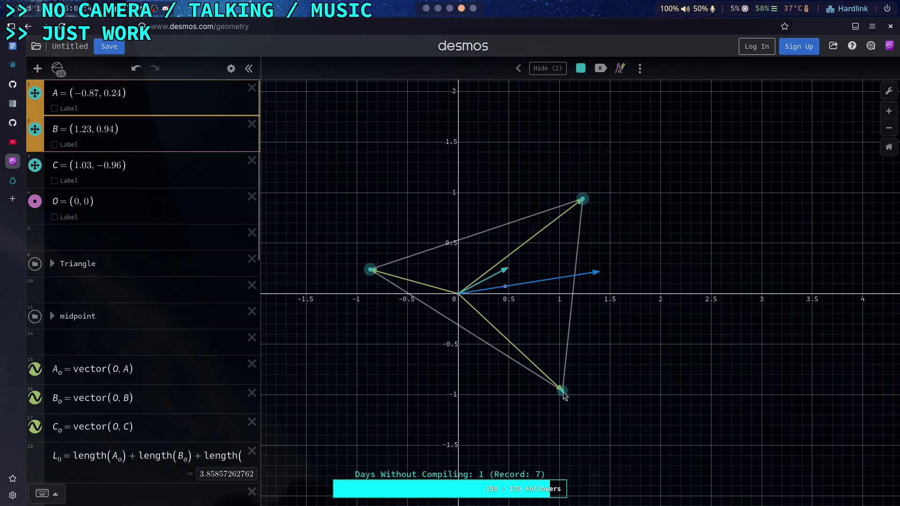
left_click(563, 392)
mouse_move(564, 395)
left_mouse_down()
mouse_move(580, 400)
mouse_move(592, 421)
mouse_move(646, 422)
mouse_move(582, 412)
mouse_move(555, 397)
mouse_move(537, 411)
mouse_move(545, 394)
mouse_move(588, 416)
mouse_move(621, 416)
mouse_move(544, 406)
mouse_move(543, 390)
mouse_move(523, 400)
left_mouse_up()
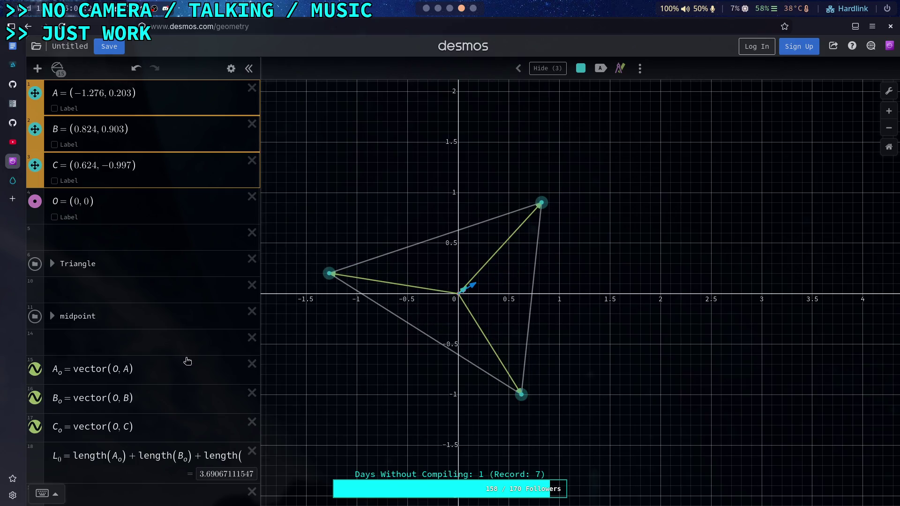
scroll(163, 353, "down", 4)
scroll(194, 378, "down", 5)
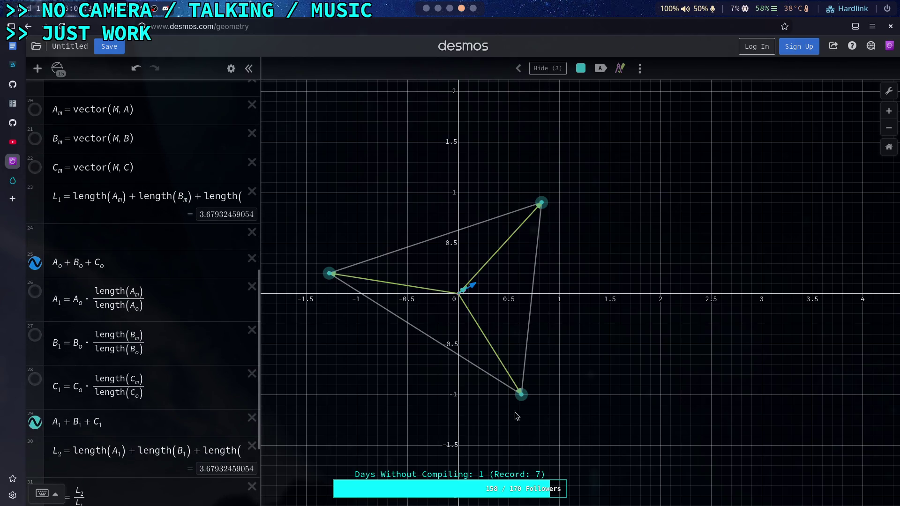
scroll(222, 375, "down", 3)
mouse_move(520, 394)
left_mouse_down()
mouse_move(492, 388)
mouse_move(462, 402)
mouse_move(443, 387)
mouse_move(471, 395)
mouse_move(437, 479)
mouse_move(537, 395)
mouse_move(452, 474)
mouse_move(563, 393)
left_mouse_up()
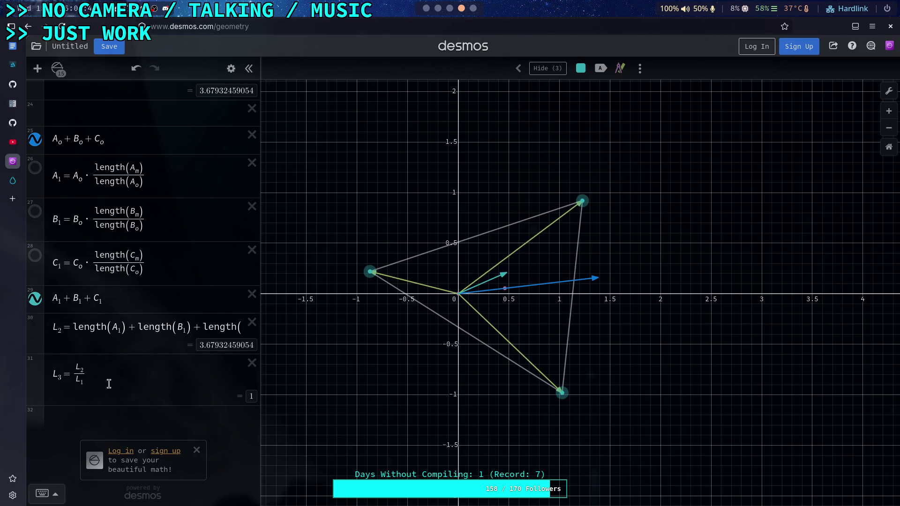
scroll(109, 384, "up", 2)
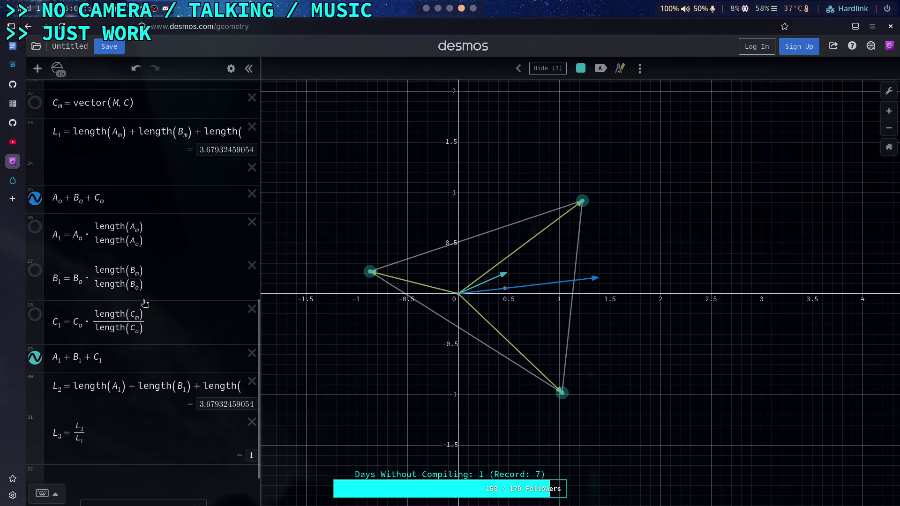
left_click(135, 268)
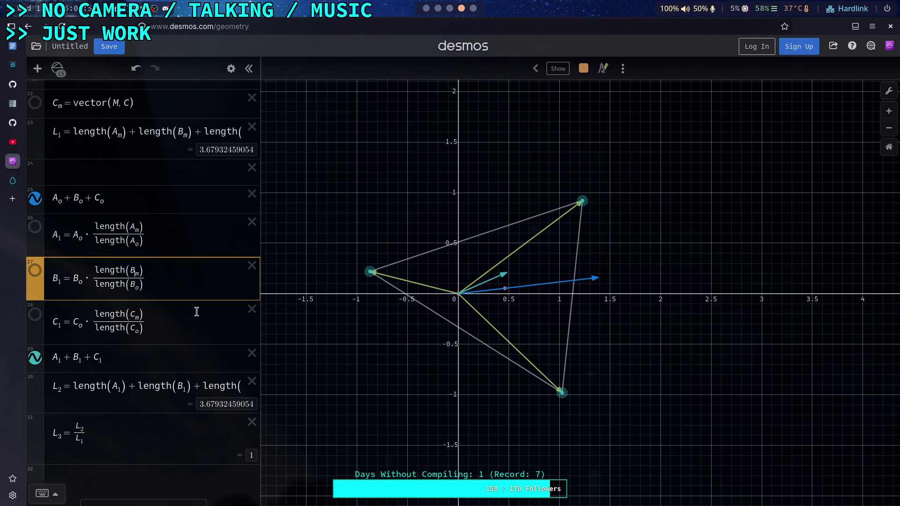
scroll(197, 312, "up", 2)
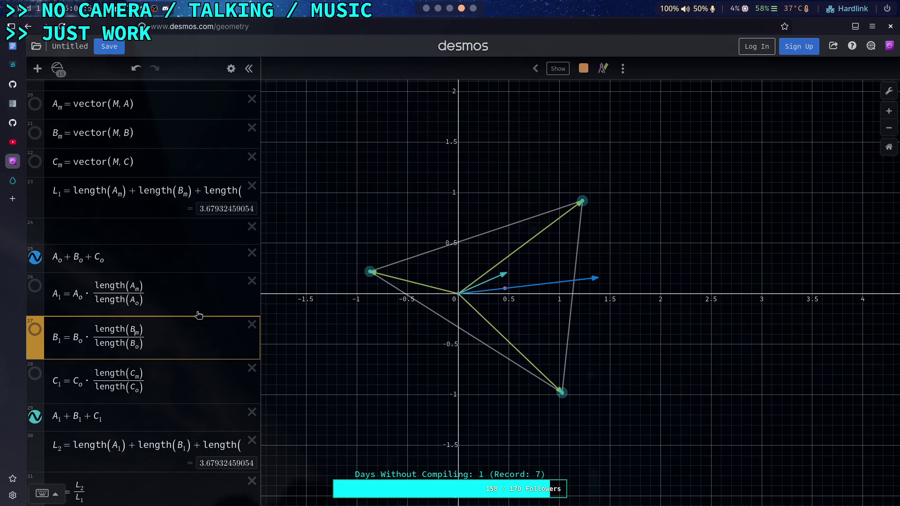
scroll(197, 313, "up", 2)
left_click(165, 350)
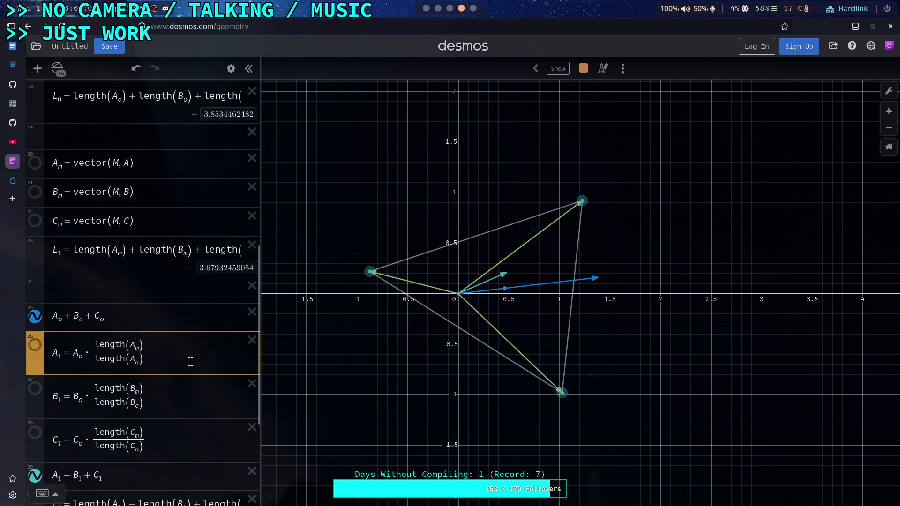
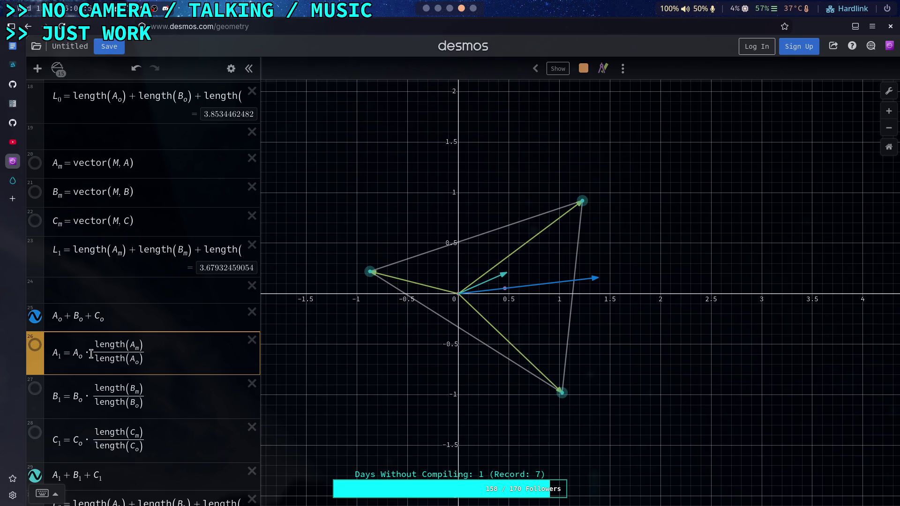
Step: Try replacing A1's length ratio fraction with a square root from the keypad, then undo it
left_click_drag(91, 354, 140, 352)
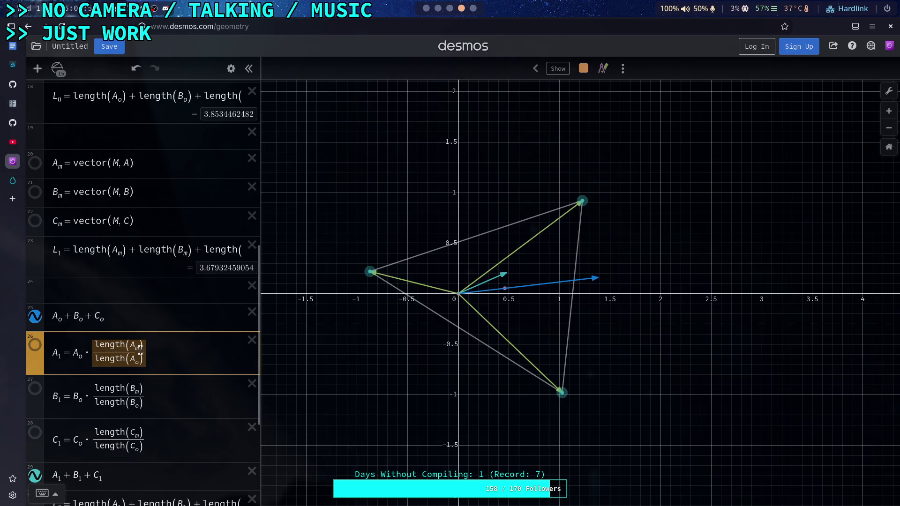
left_click(42, 494)
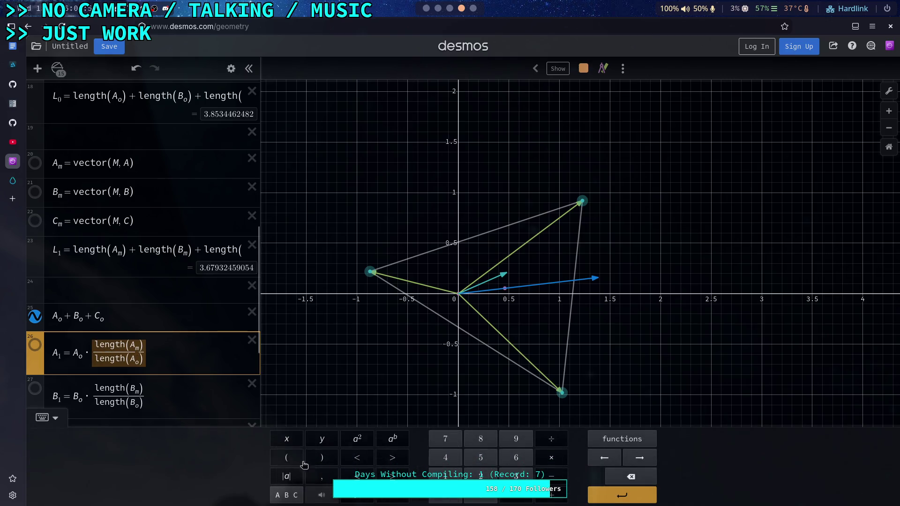
left_click(623, 439)
left_click(623, 439)
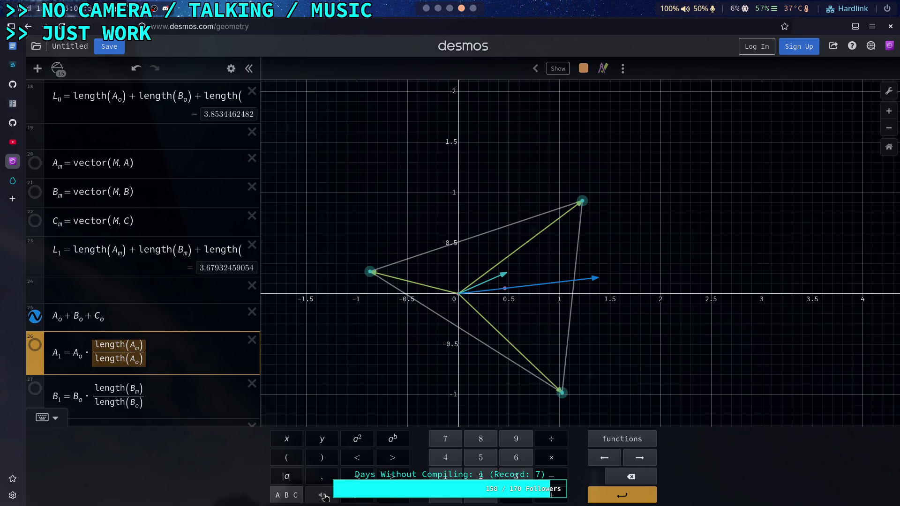
type("sqrt")
scroll(188, 353, "down", 3)
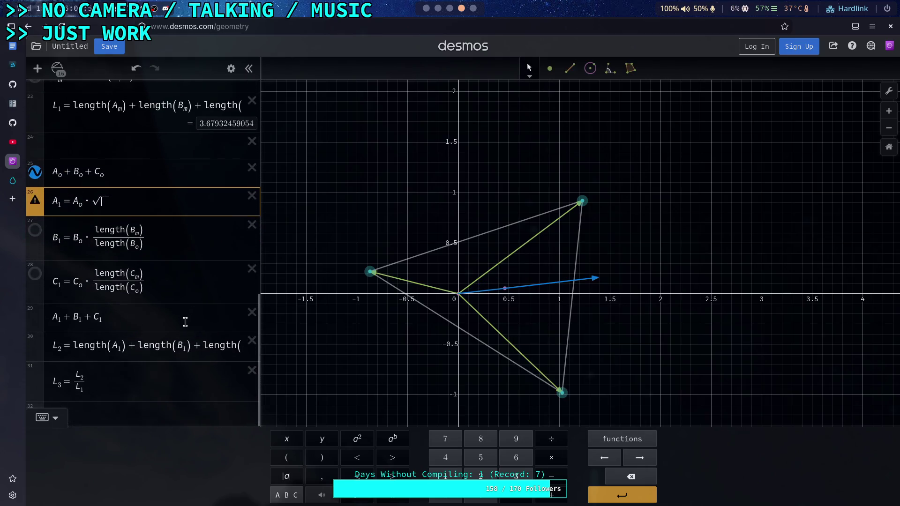
key("ctrl+z")
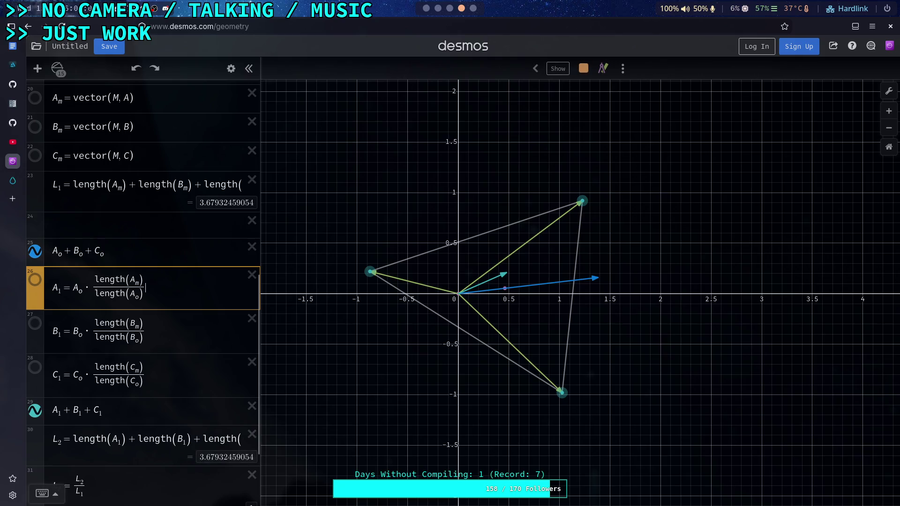
Step: Insert a square root before A1's fraction and select the fraction to move under it
left_click_drag(93, 283, 130, 286)
left_click(90, 291)
type("sqrt")
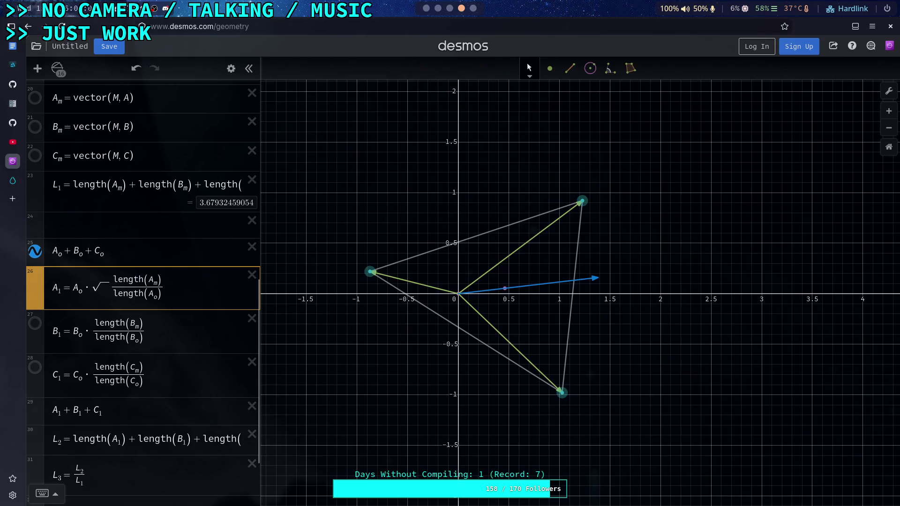
left_click(112, 290)
left_click_drag(113, 289, 161, 291)
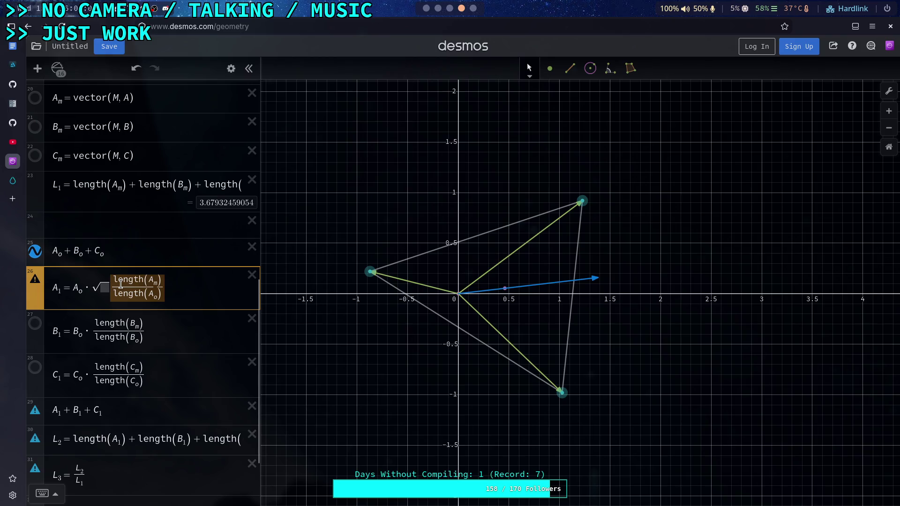
right_click(121, 284)
key("Escape")
right_click(125, 288)
key("Escape")
right_click(147, 289)
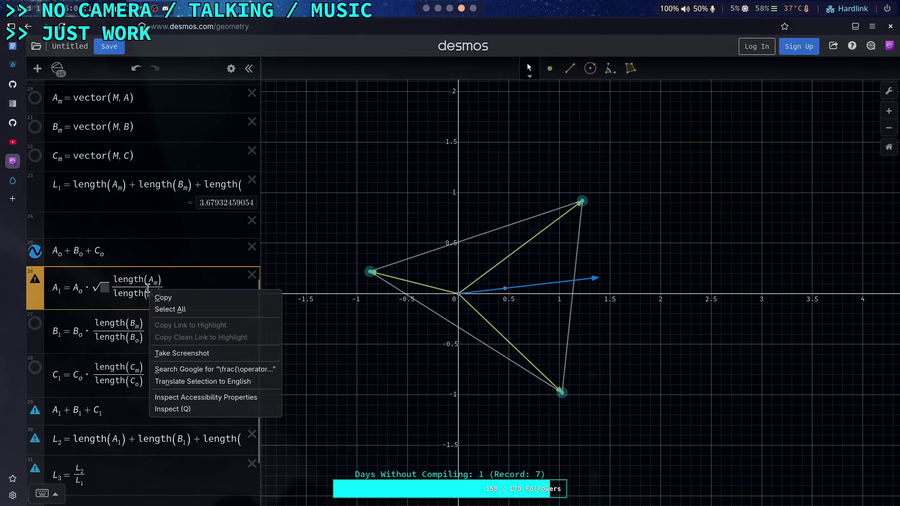
key("Escape")
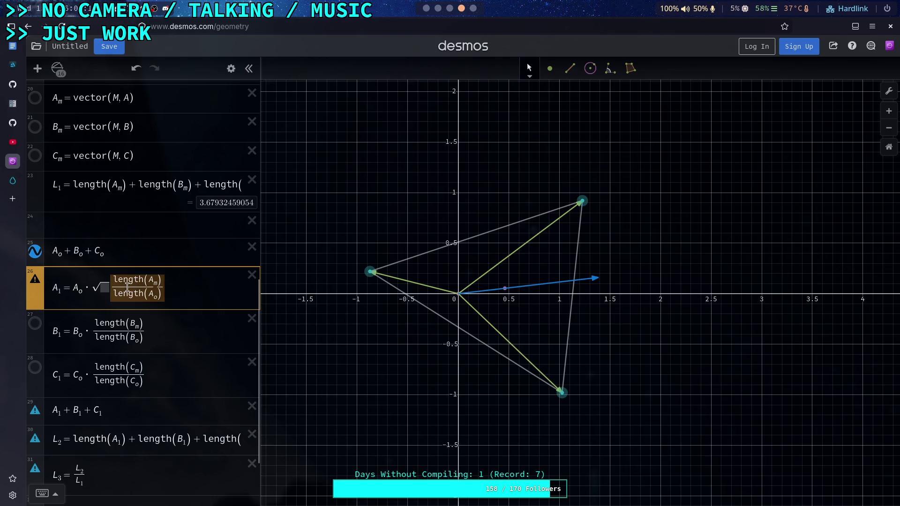
Step: Cut and paste the fraction inside the root, making A1 = A_o·√(length(A_m)/length(A_o))
key("ctrl+x")
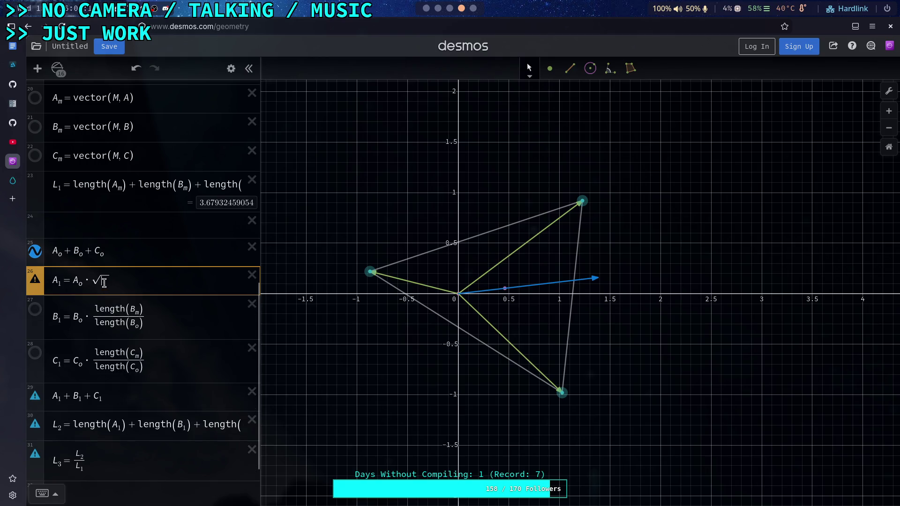
key("ctrl+v")
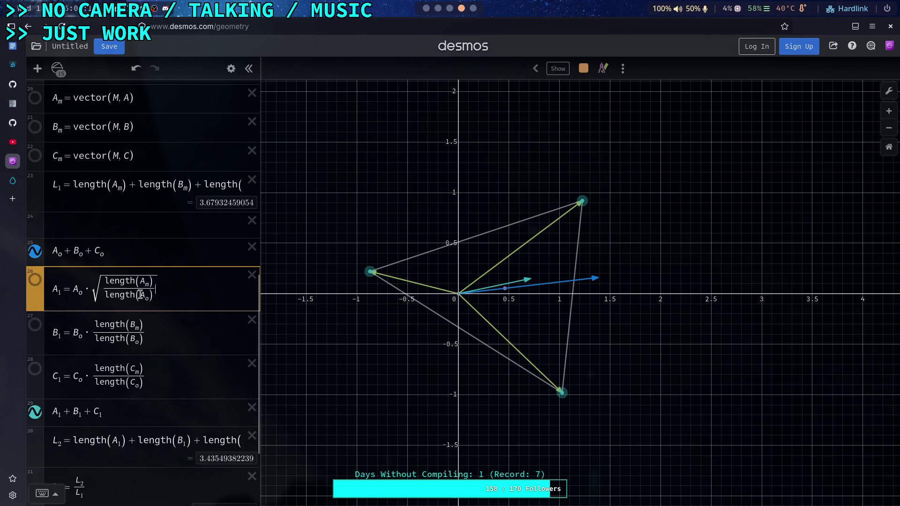
scroll(153, 335, "down", 2)
scroll(153, 335, "down", 2)
scroll(154, 334, "up", 2)
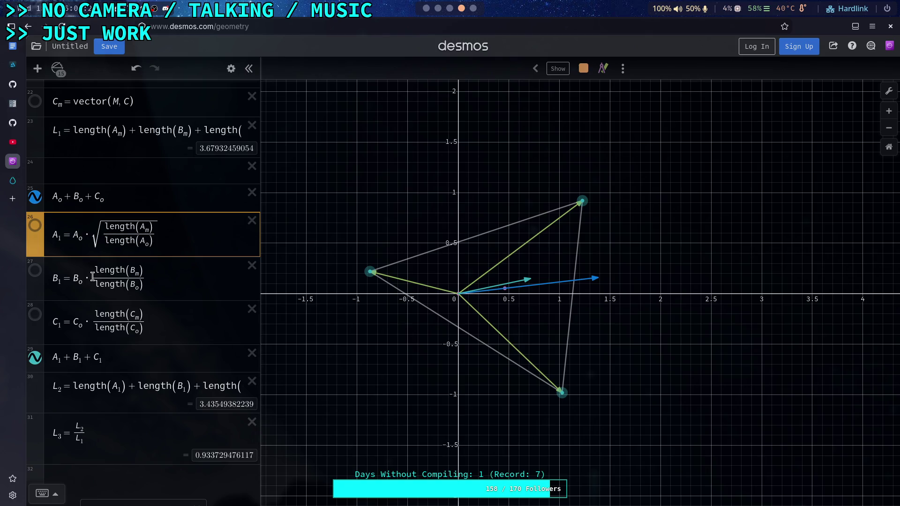
Step: Wrap the B1 and C1 length ratio fractions in square roots as well
left_click(92, 277)
type("sqrt")
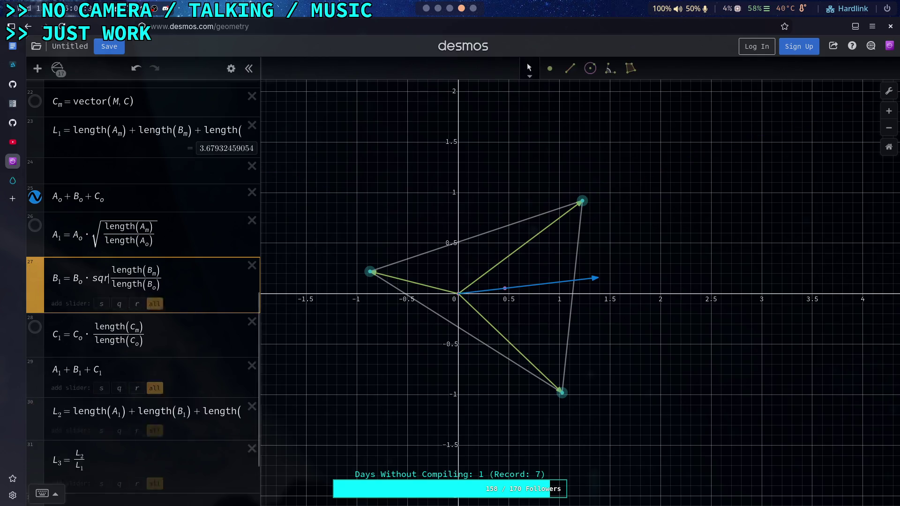
left_click_drag(112, 275, 133, 277)
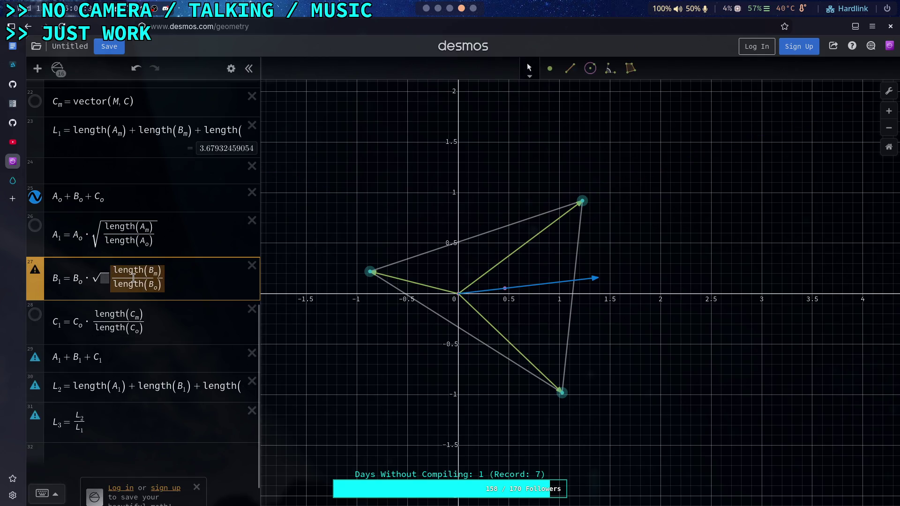
key("ctrl+x")
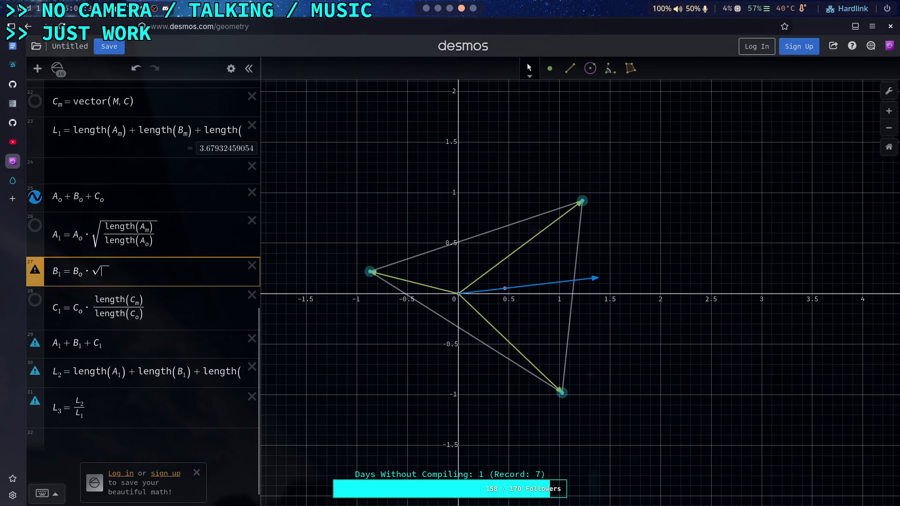
key("ctrl+v")
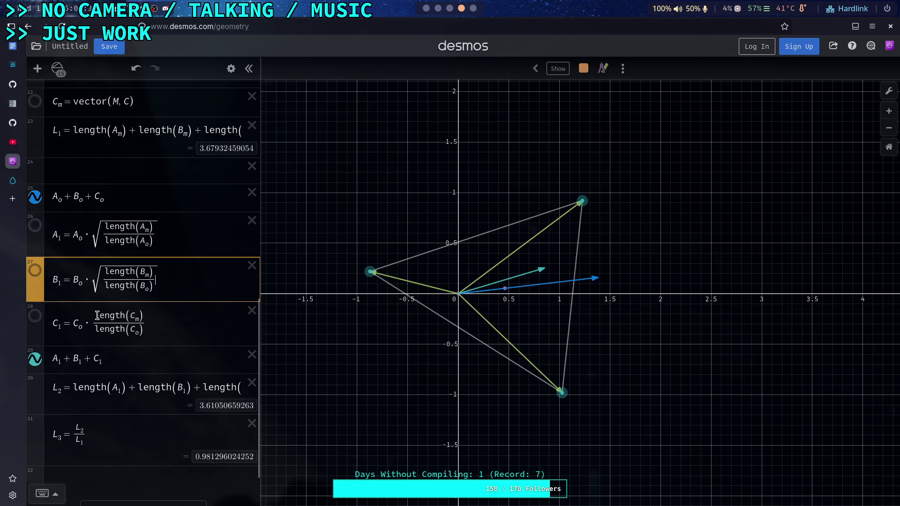
left_click(95, 323)
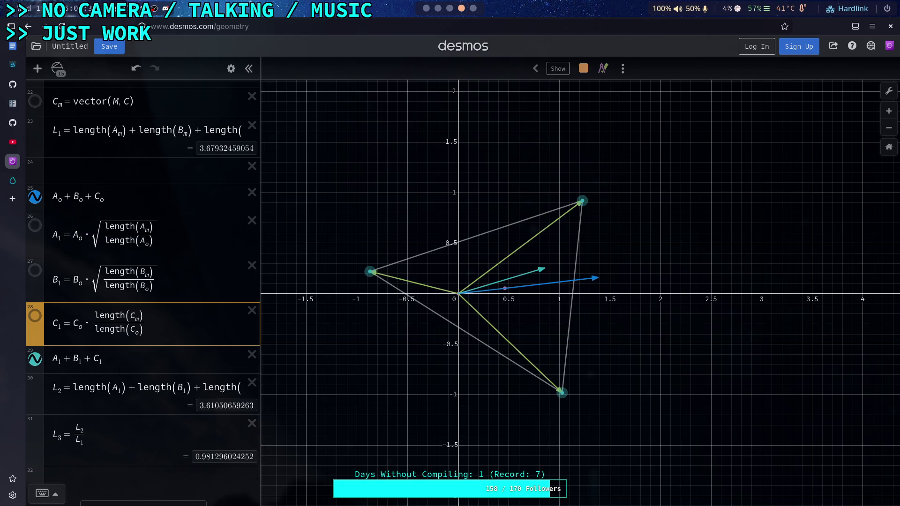
type("sqrt")
left_click_drag(111, 323, 130, 324)
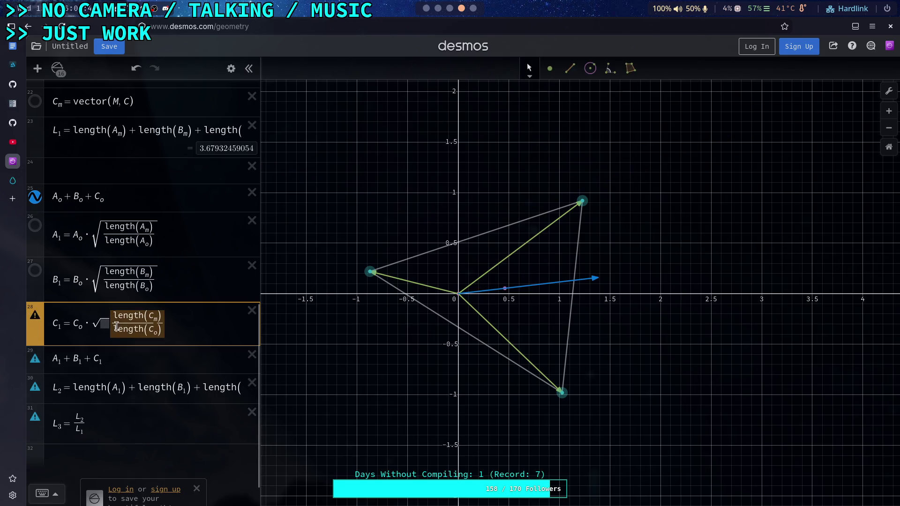
key("ctrl+x")
key("Left")
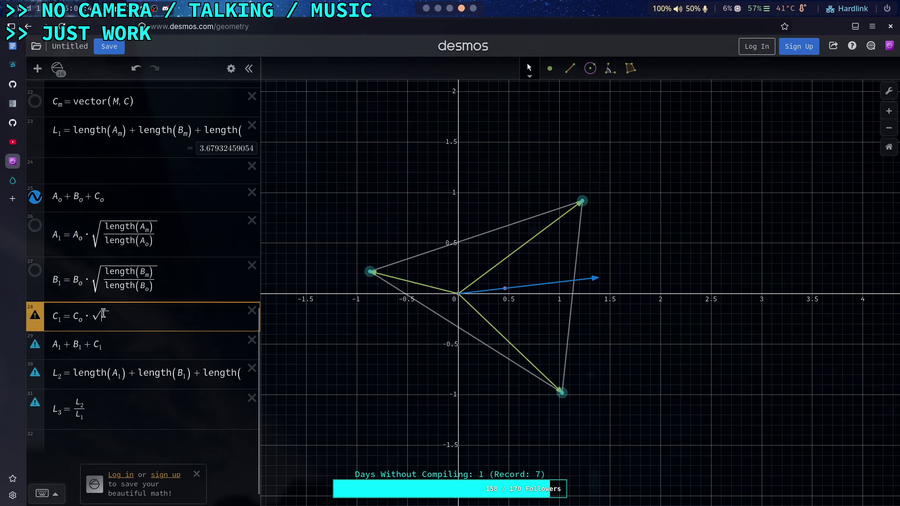
key("ctrl+v")
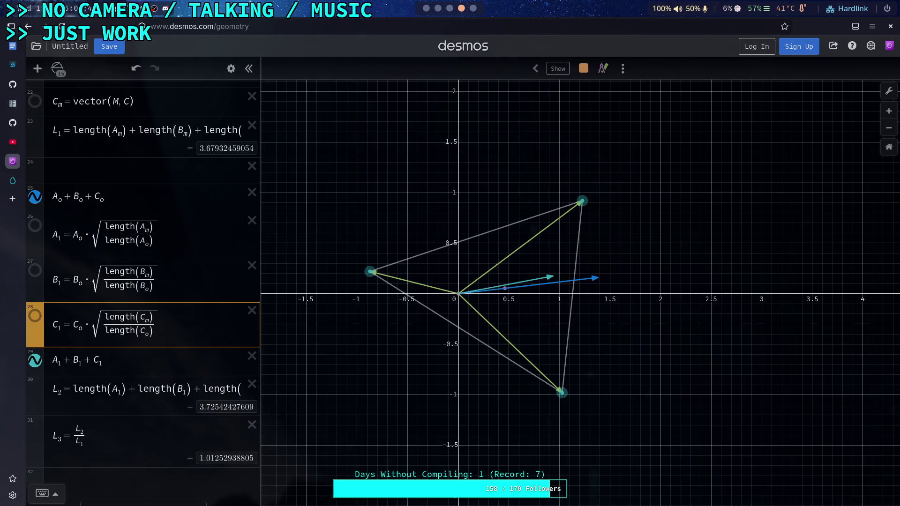
Step: Remove the square roots from C1, B1 and A1, restoring plain ratios with L3 = 1
key("ctrl+z")
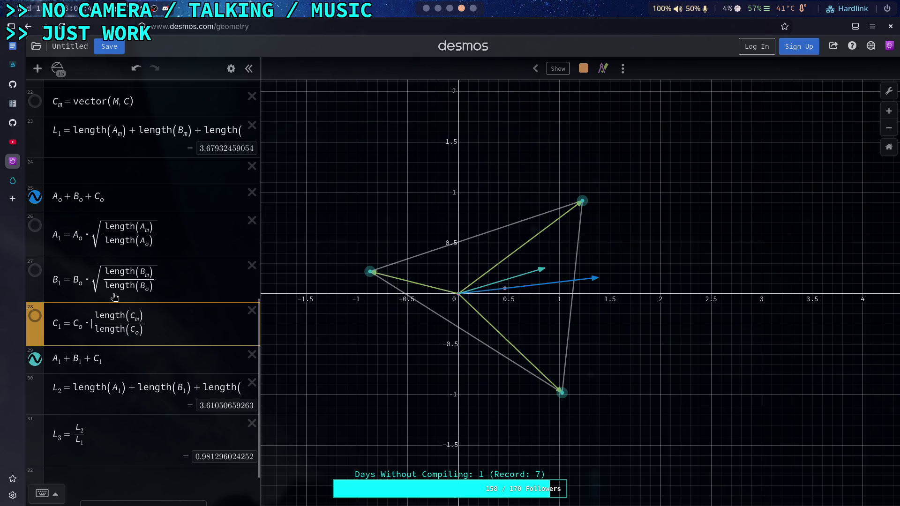
left_click(102, 280)
key("BackSpace")
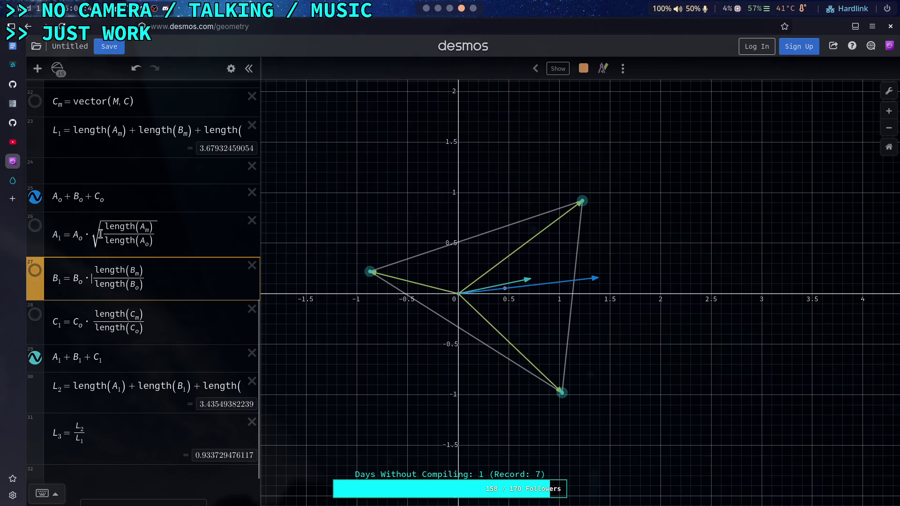
left_click(100, 234)
key("BackSpace")
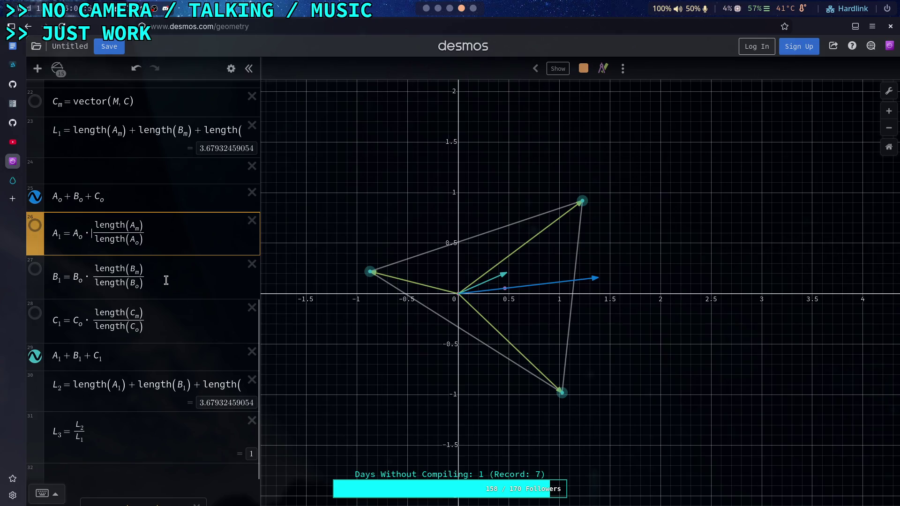
left_click(165, 280)
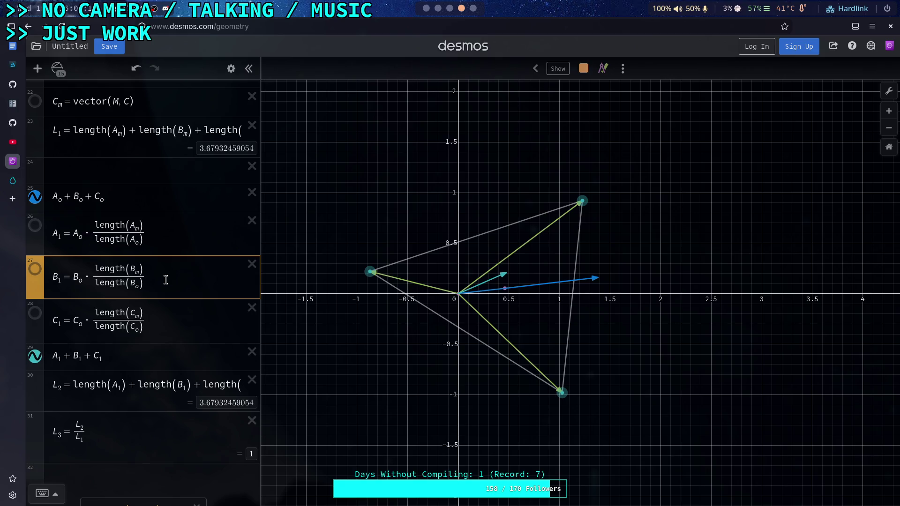
scroll(165, 280, "up", 2)
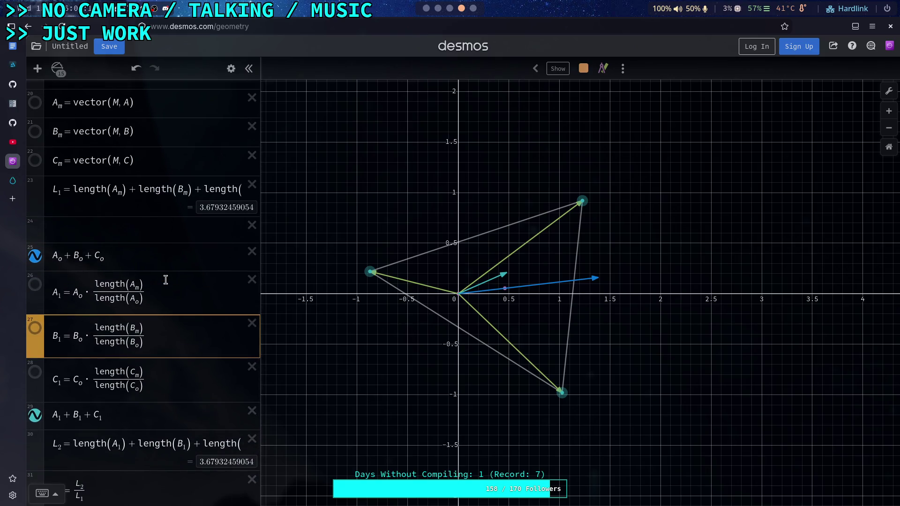
left_click(147, 287)
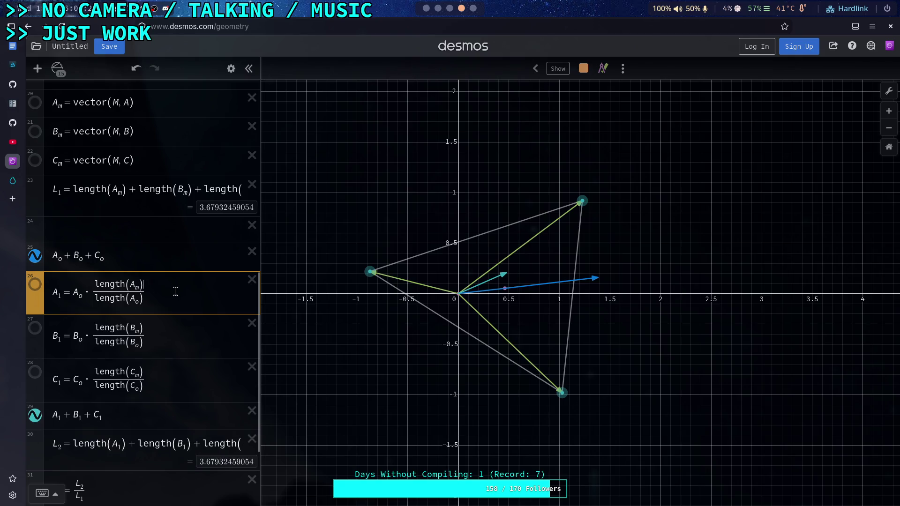
Step: Add an offset to A1's numerator, trying + 0.3, + 0.4, then + 0.5
type("+ 0.")
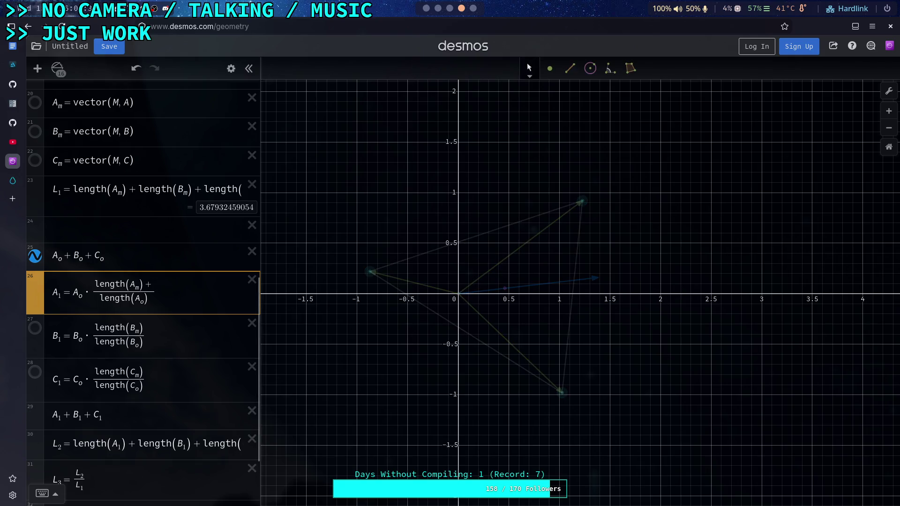
type("3")
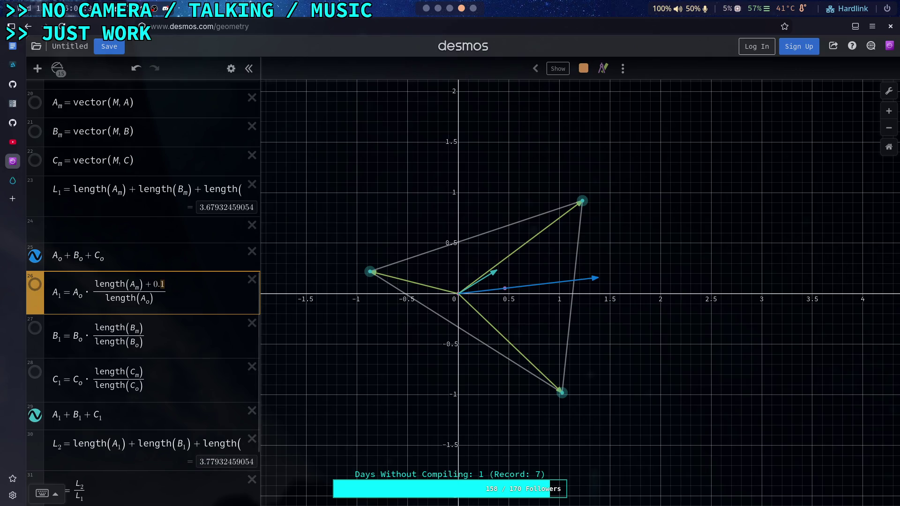
key("shift+Left")
type("4")
key("shift+Left")
type("5")
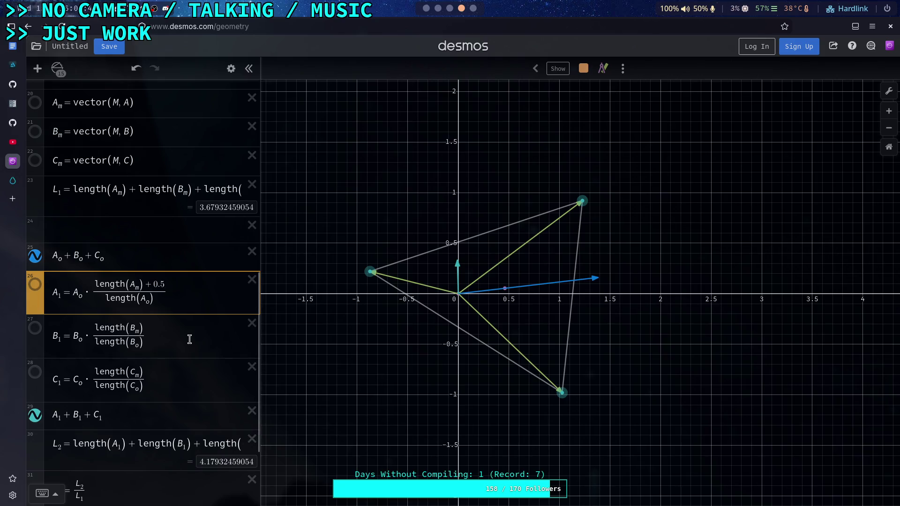
Step: Delete the + 0.5 so A1 = A_o·length(A_m)/length(A_o), and widen the expression list
scroll(188, 338, "down", 5)
scroll(182, 339, "up", 2)
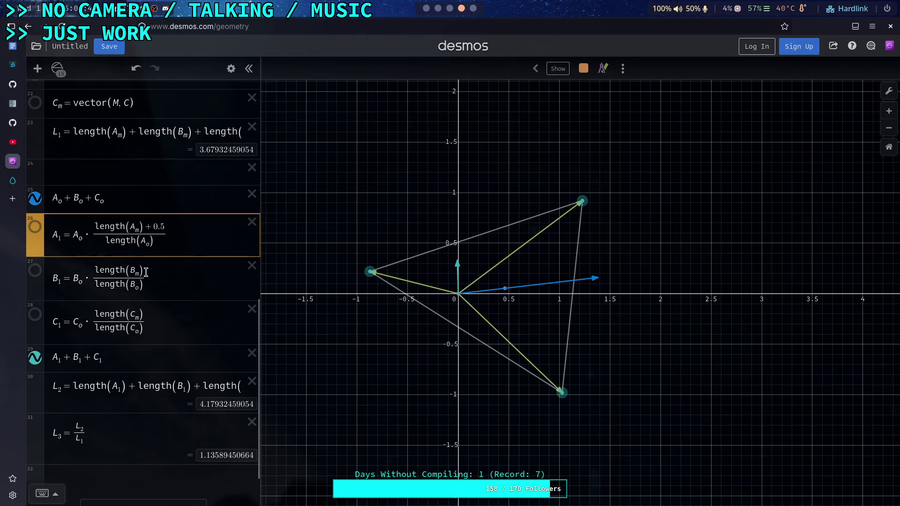
key("BackSpace")
key("BackSpace")
key("BackSpace")
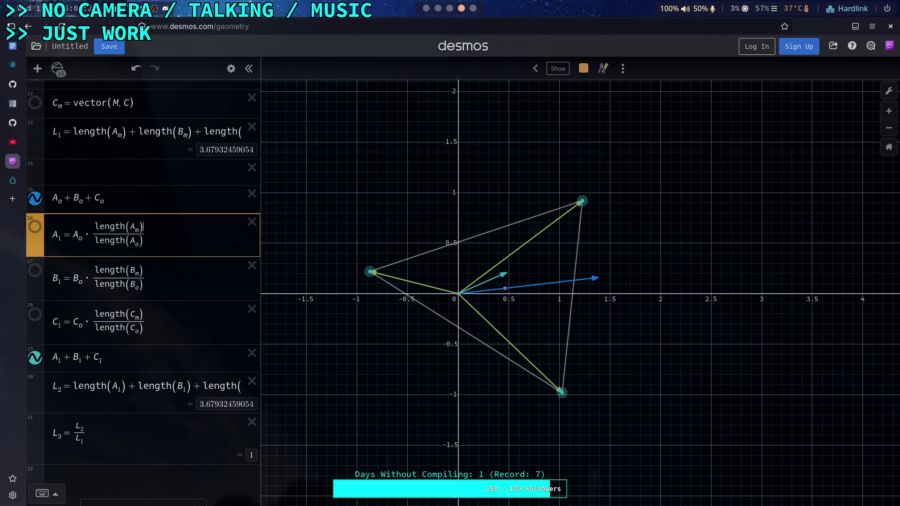
left_click_drag(261, 214, 289, 210)
Step: Square both length(A_m) and length(A_o) in A1's ratio
scroll(173, 261, "up", 3)
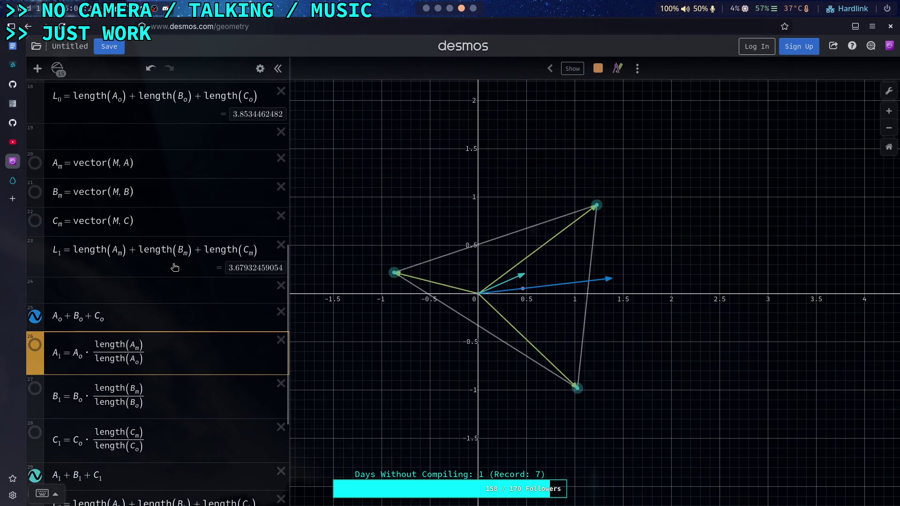
scroll(174, 268, "up", 2)
scroll(174, 268, "up", 5)
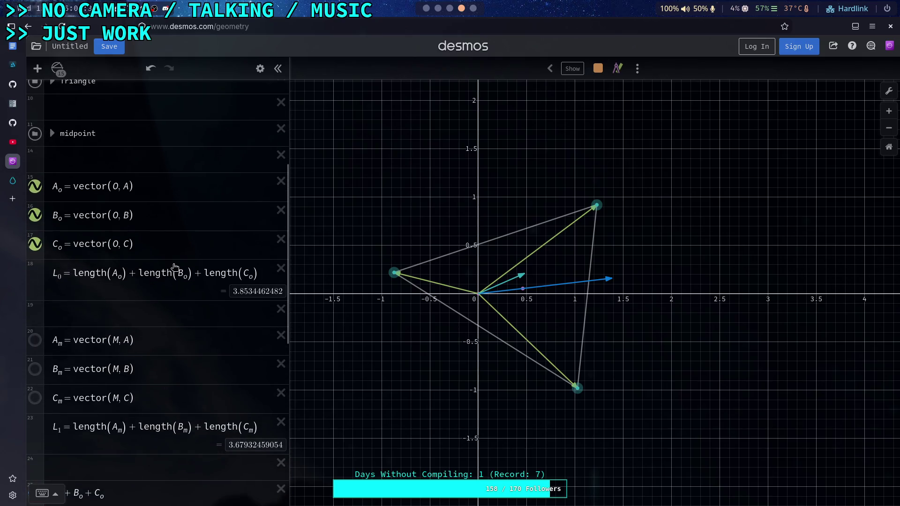
scroll(174, 268, "down", 6)
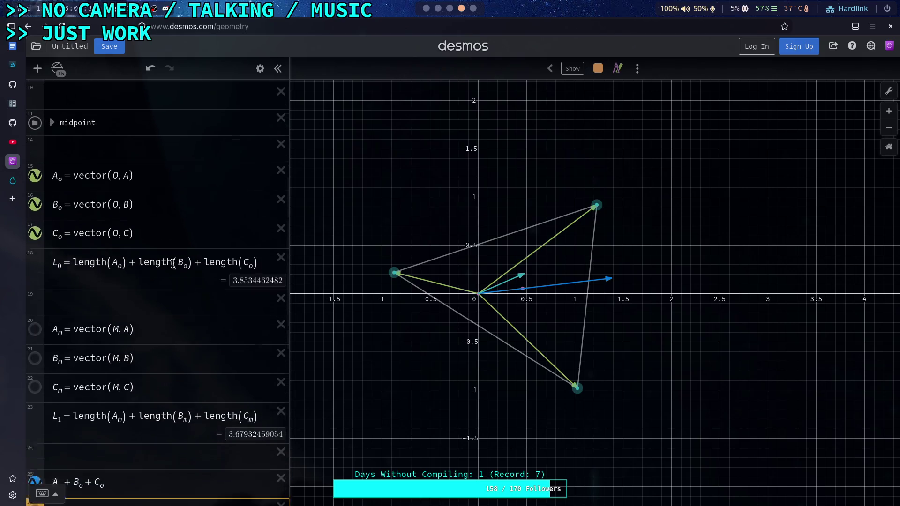
scroll(174, 267, "down", 4)
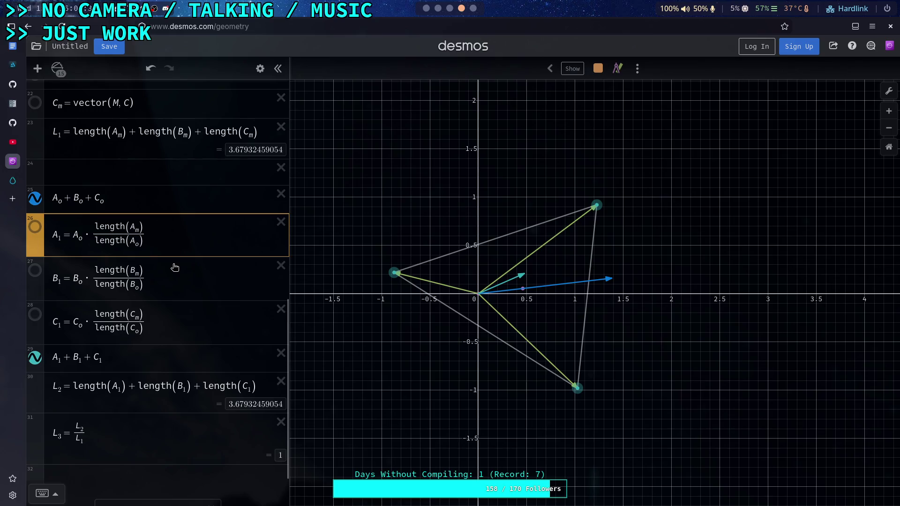
scroll(174, 267, "down", 2)
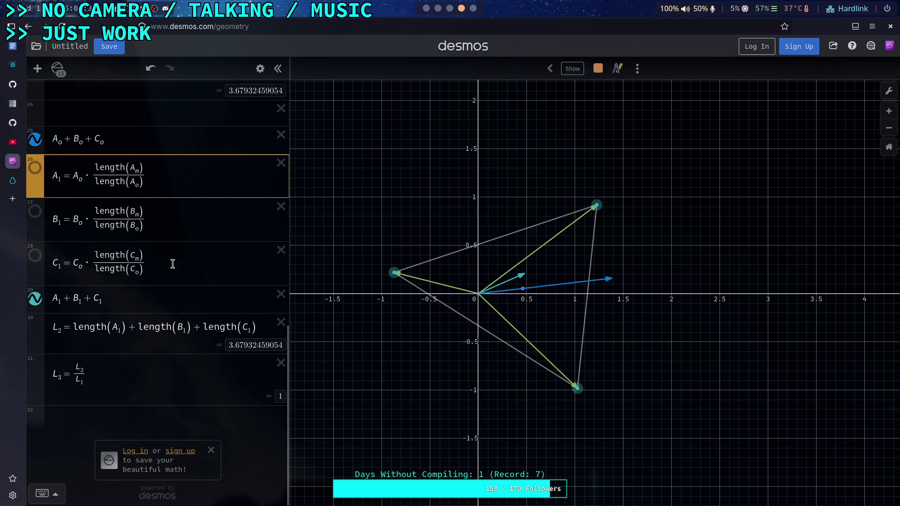
left_click(143, 212)
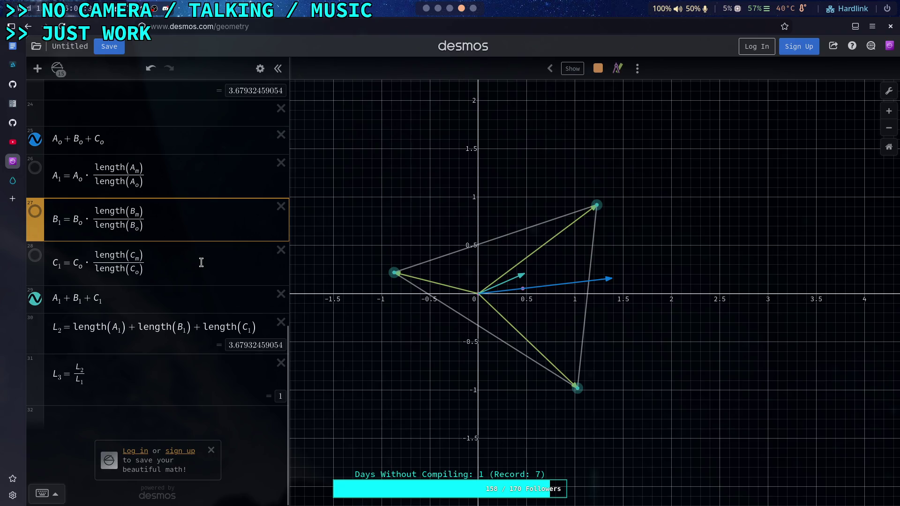
left_click(144, 167)
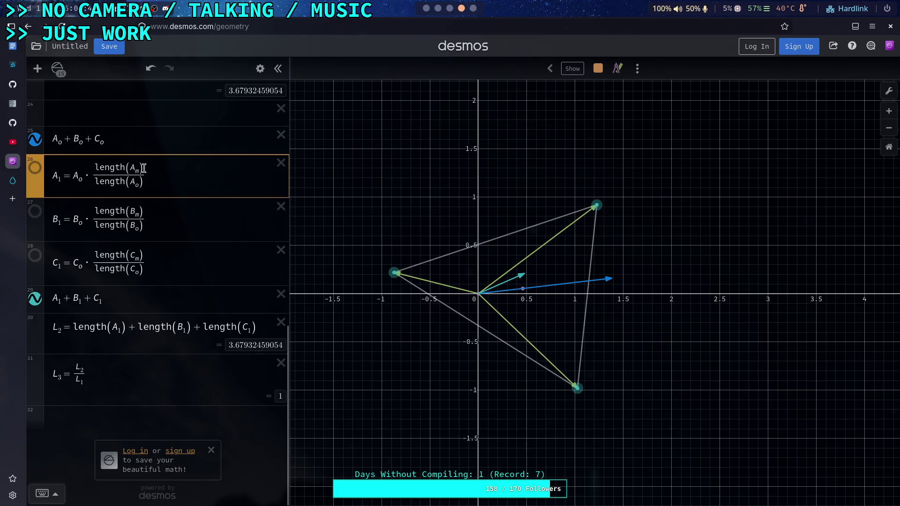
left_click_drag(143, 167, 158, 170)
left_click(151, 163)
type("^2")
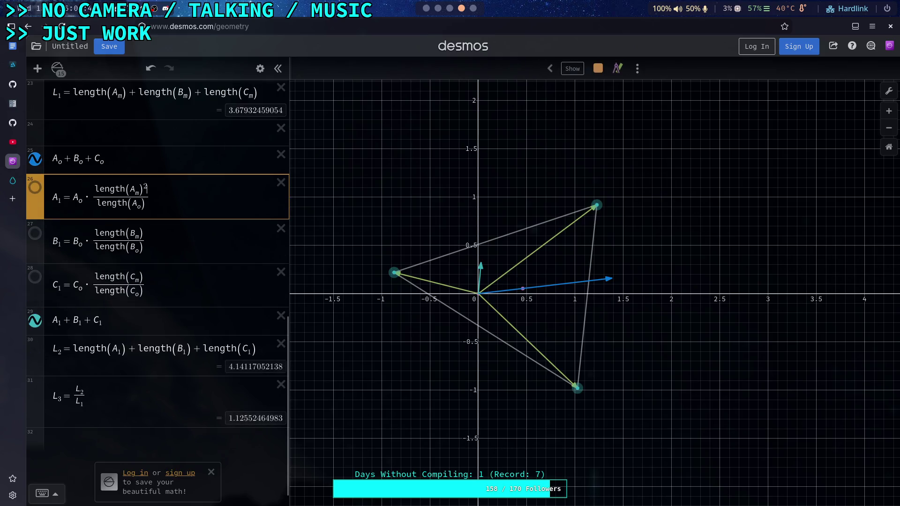
key("Down")
type("^2")
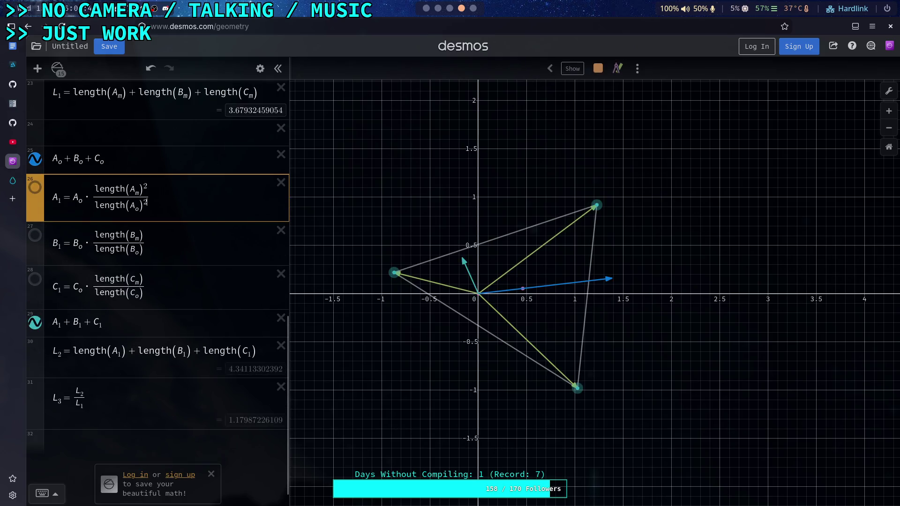
Step: Wrap A1's squared ratio in a square root, then remove the root again
left_click(91, 196)
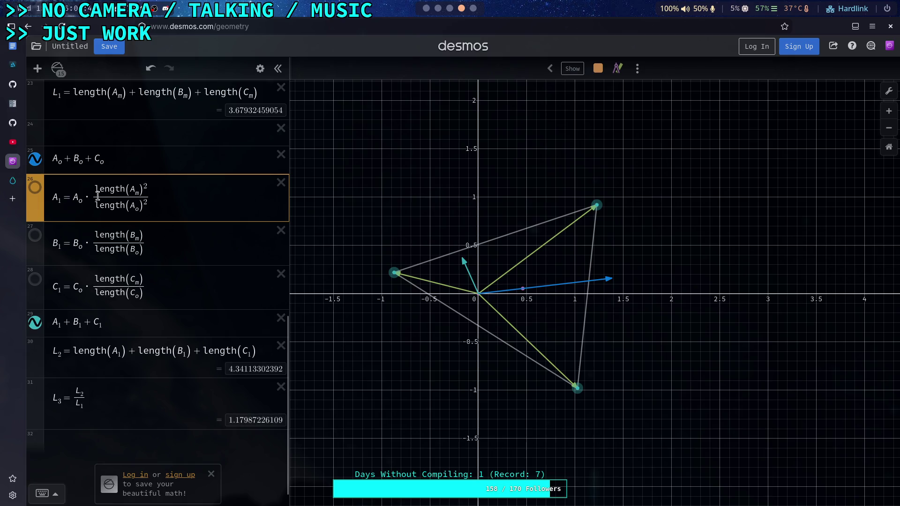
type("sqrt")
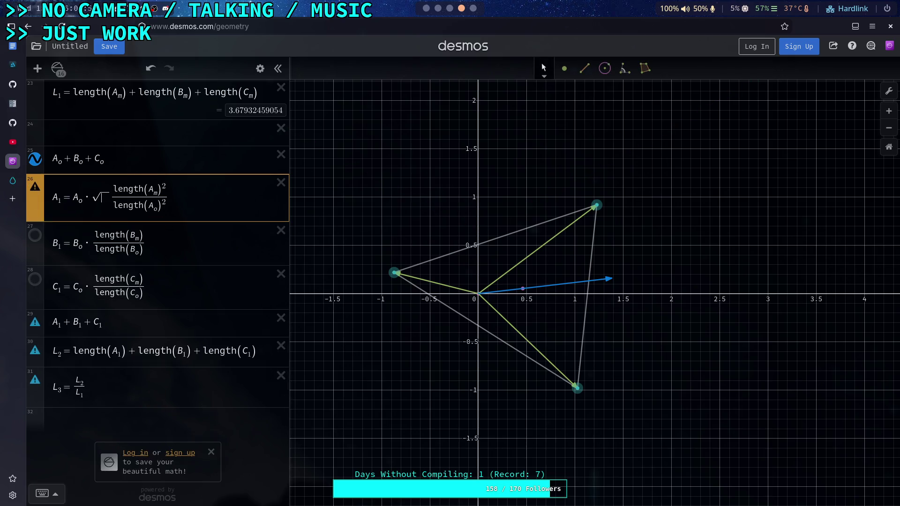
key("shift+Right")
key("ctrl+x")
key("Left")
key("ctrl+v")
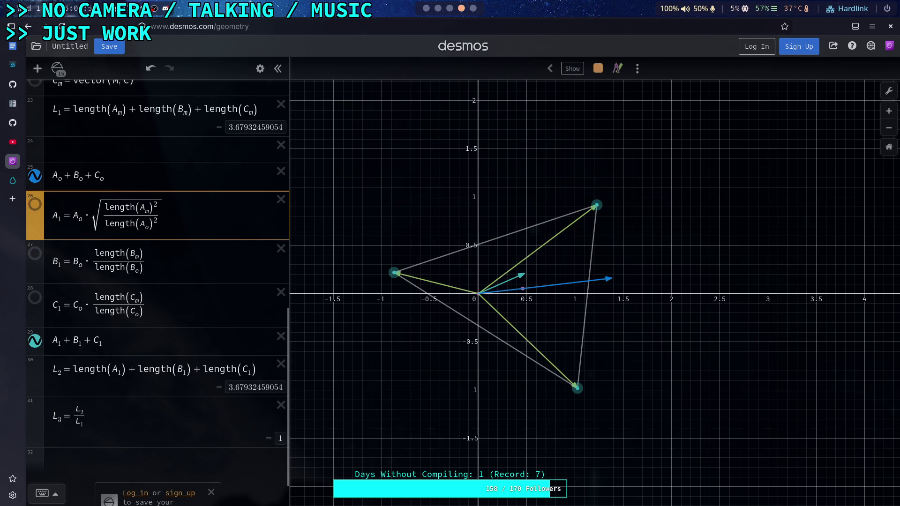
scroll(136, 249, "down", 1)
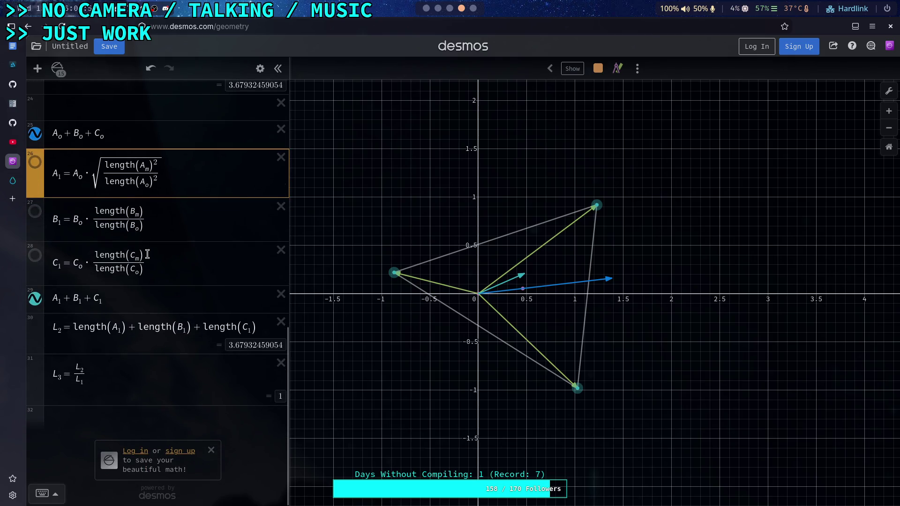
left_click(141, 211)
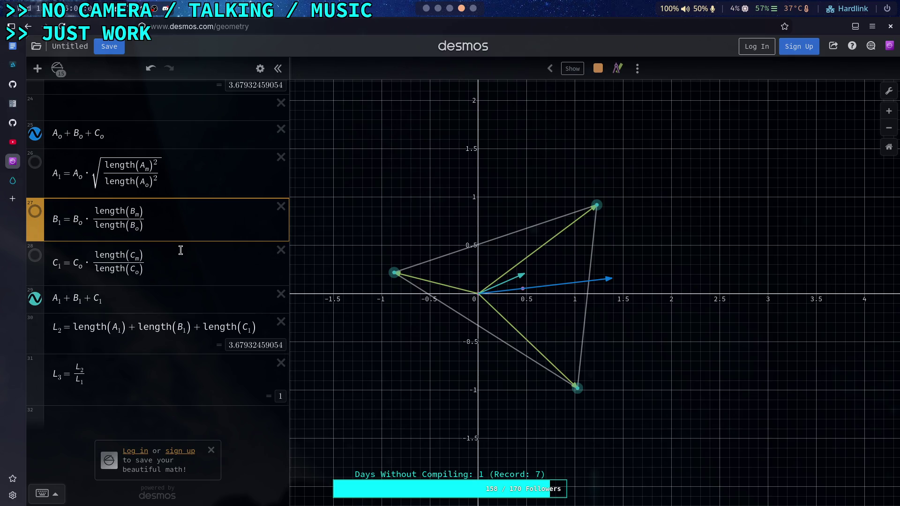
left_click(176, 194)
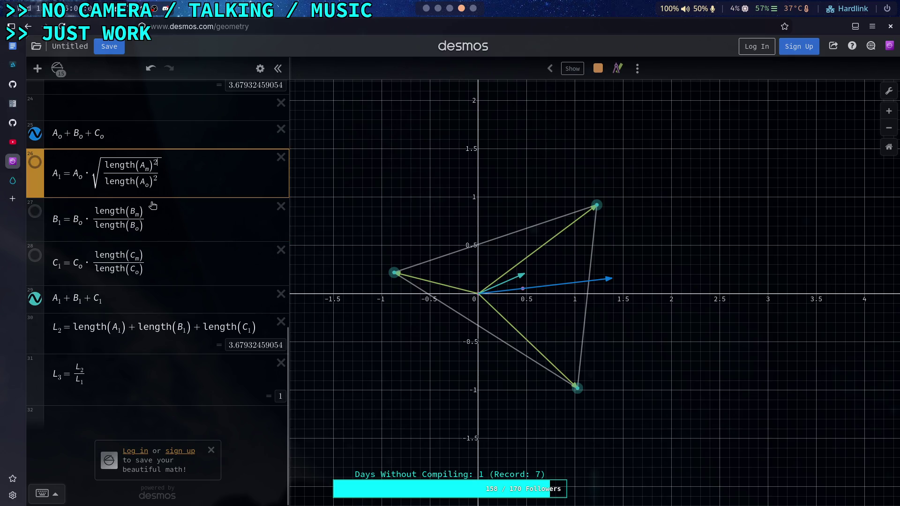
key("BackSpace")
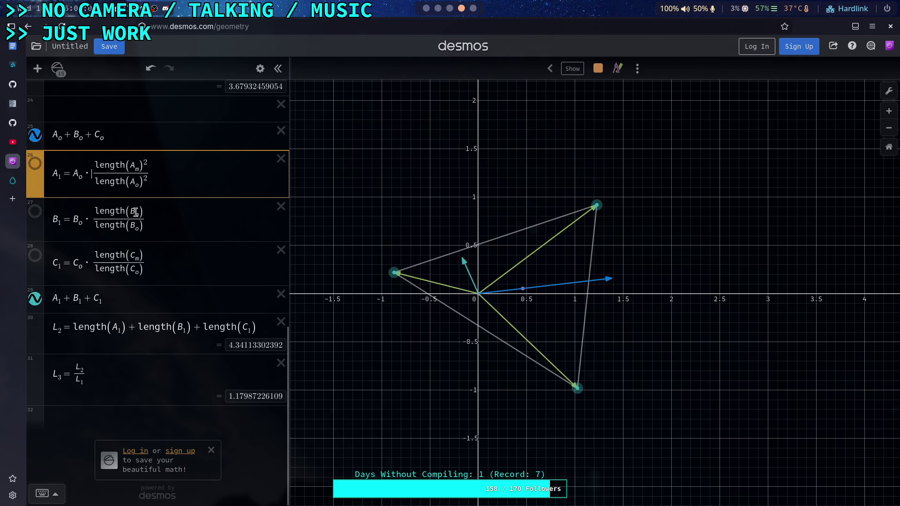
Step: Square the numerator and denominator lengths in B1 and C1
left_click(141, 210)
type("^2")
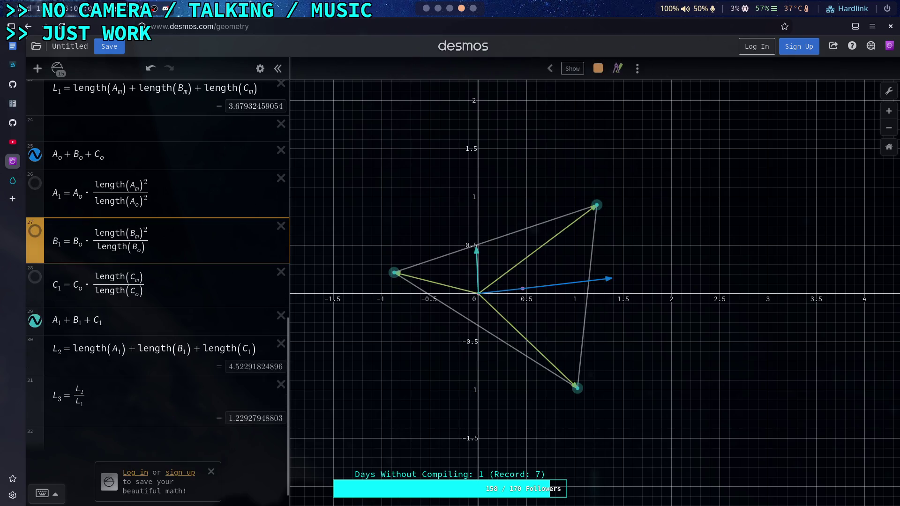
key("Down")
type("^2")
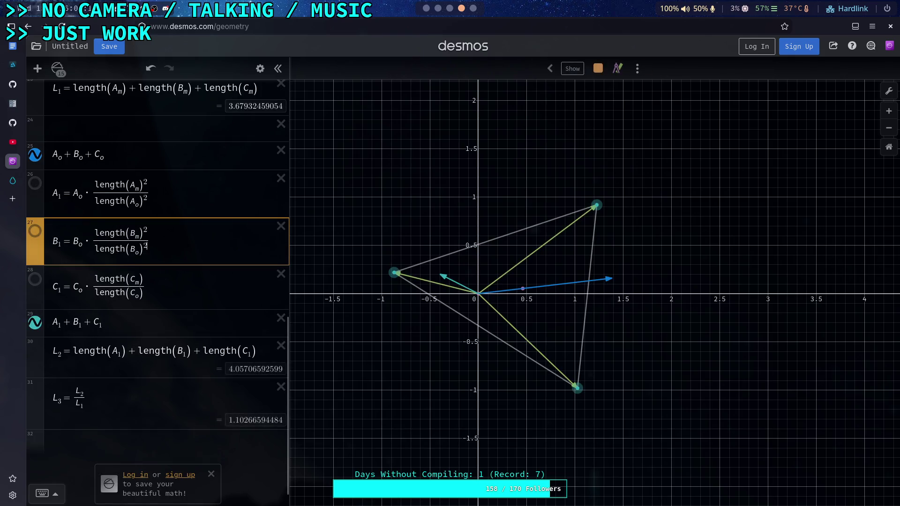
left_click(134, 283)
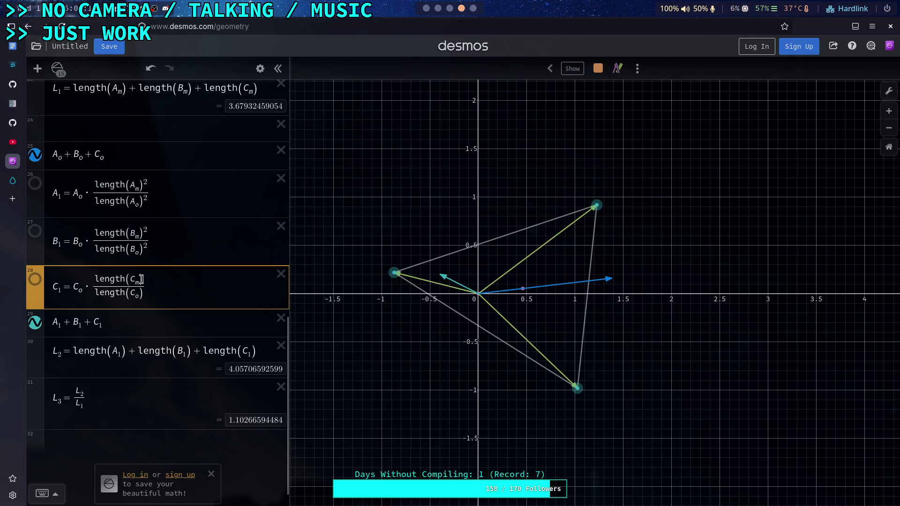
type("&2")
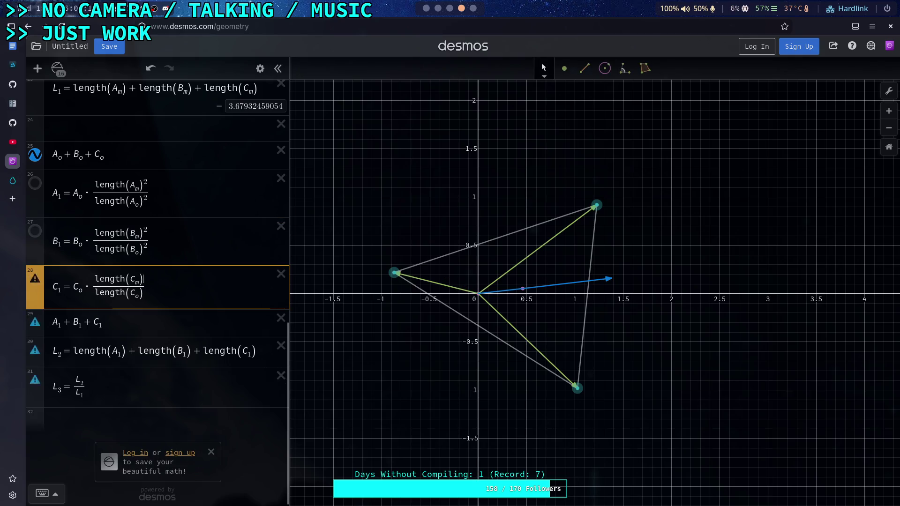
key("BackSpace")
key("BackSpace")
type("^2")
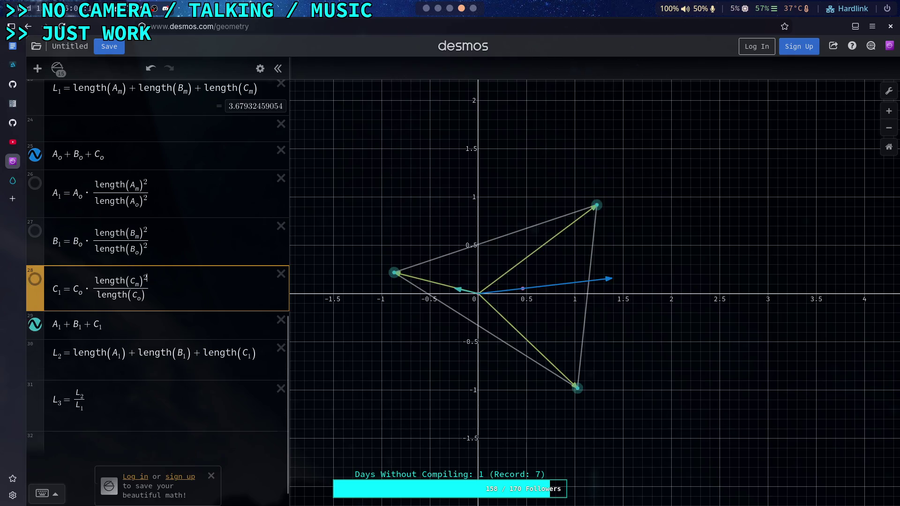
type("^")
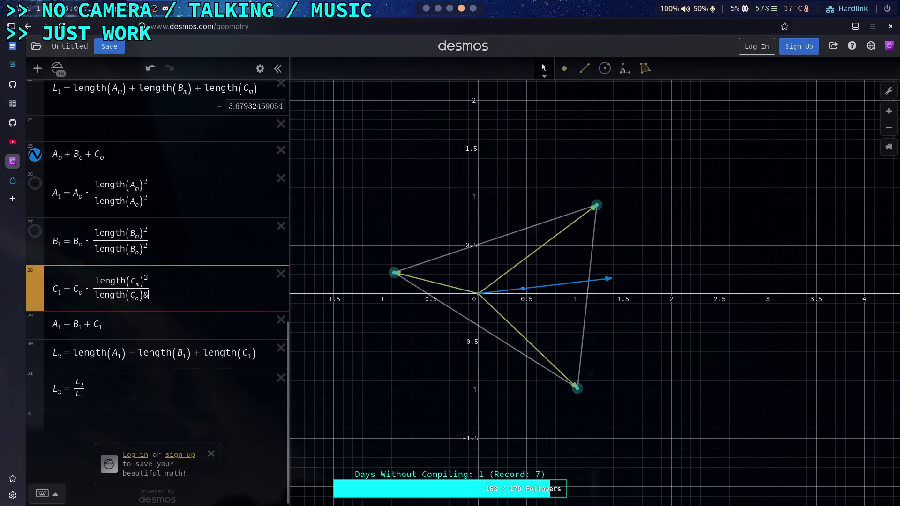
type("2")
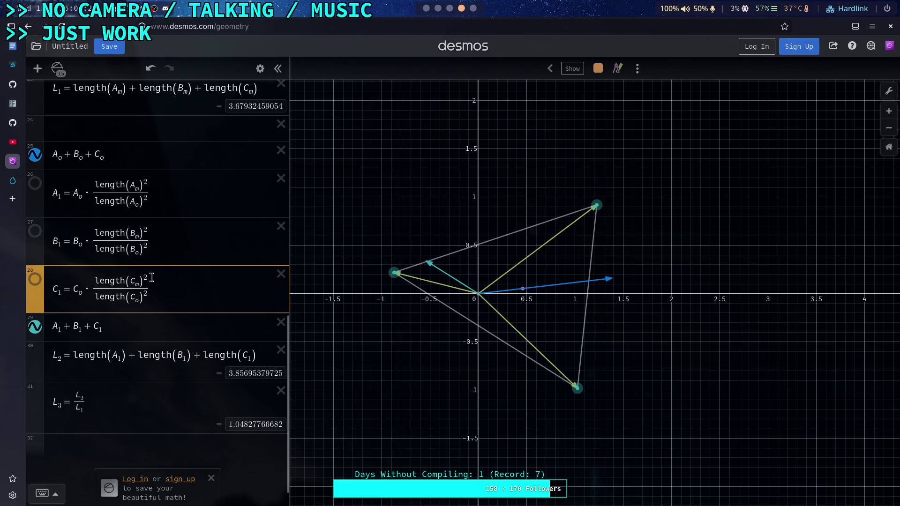
Step: Drop the denominator squares in C1, B1 and A1, leaving length(m)²/length(o), L2 = 4.5333
key("BackSpace")
key("BackSpace")
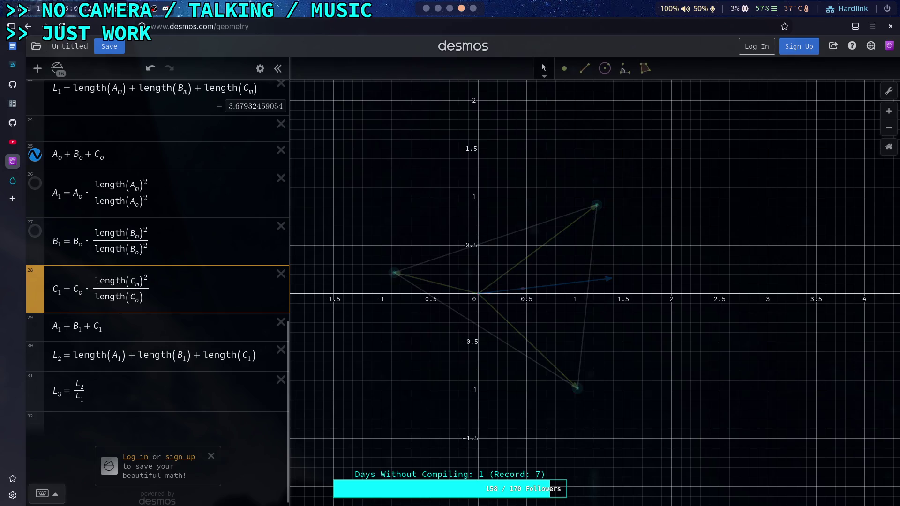
left_click(146, 246)
key("BackSpace")
key("BackSpace")
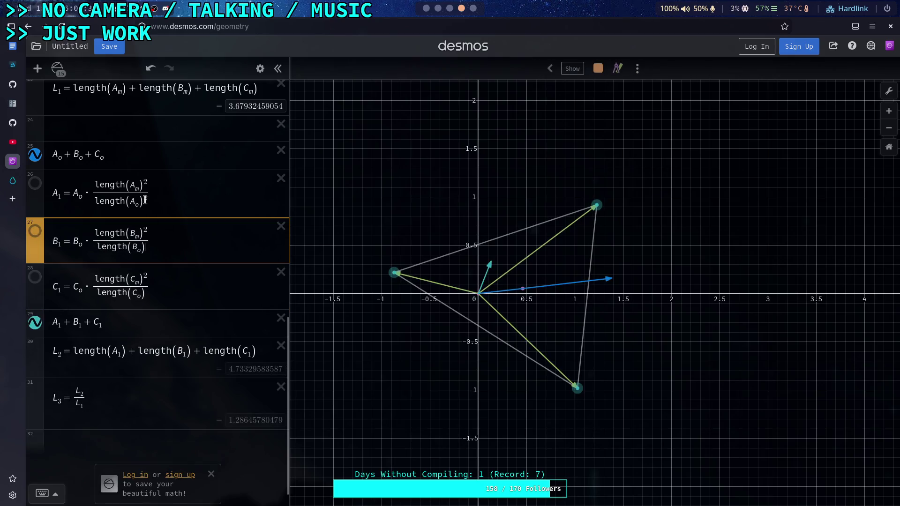
left_click(146, 200)
key("BackSpace")
key("BackSpace")
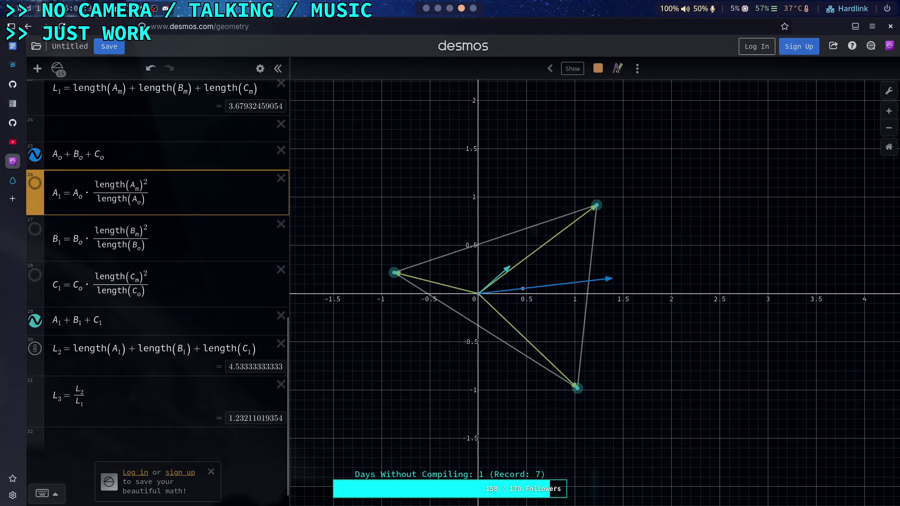
left_click(148, 186)
key("BackSpace")
key("BackSpace")
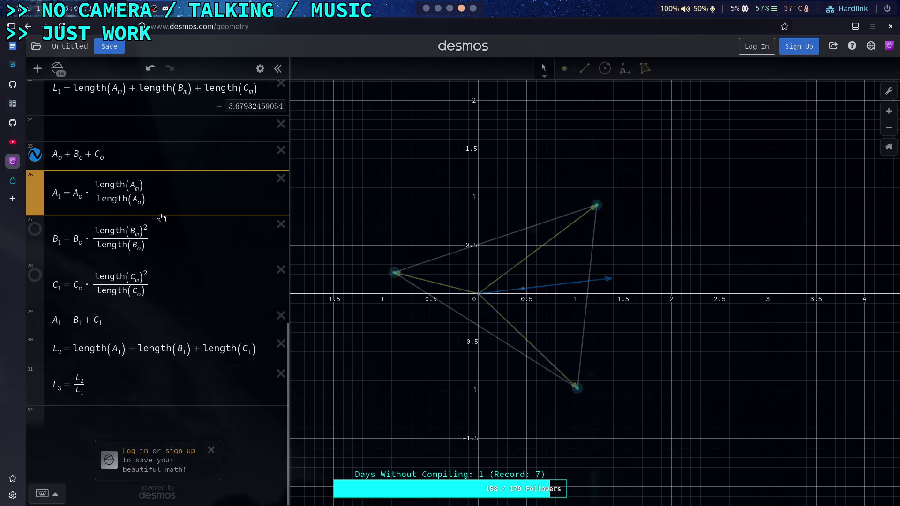
left_click(153, 230)
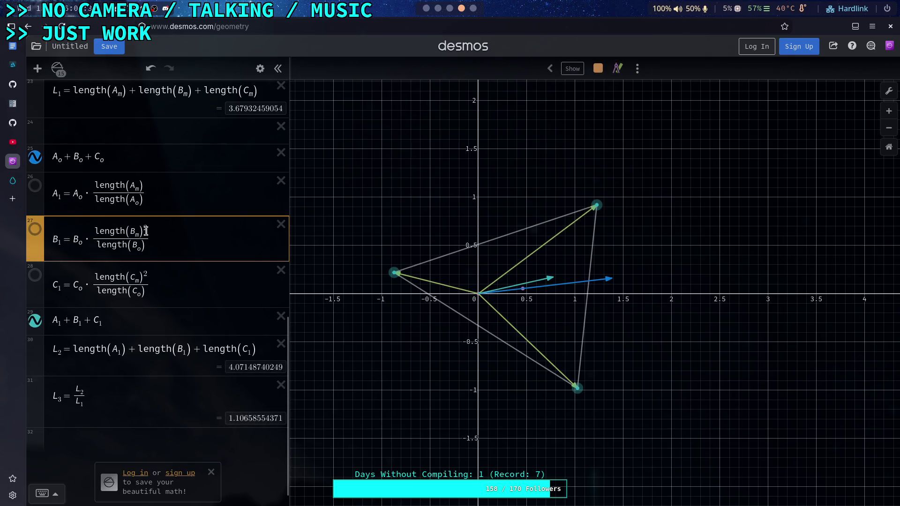
left_click(145, 186)
type("^2")
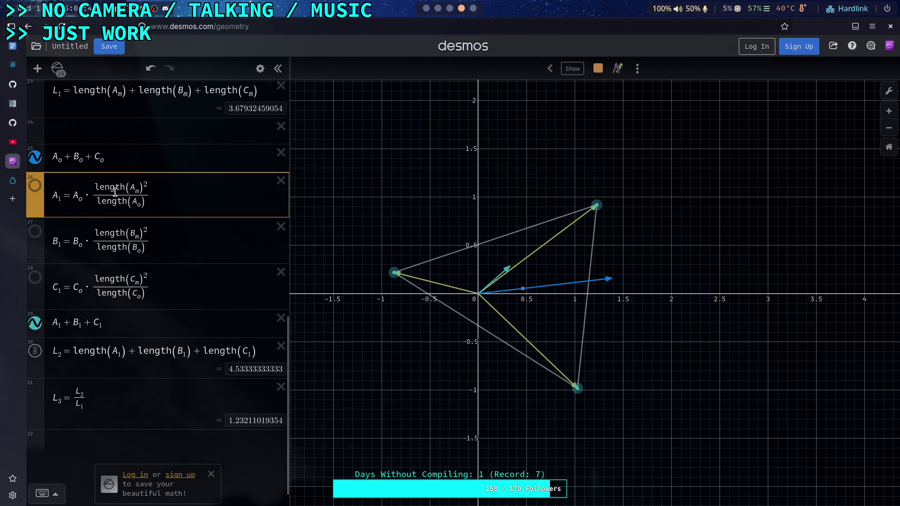
Step: Wrap A1's fraction inside a square root
left_click(91, 199)
type("sqrt")
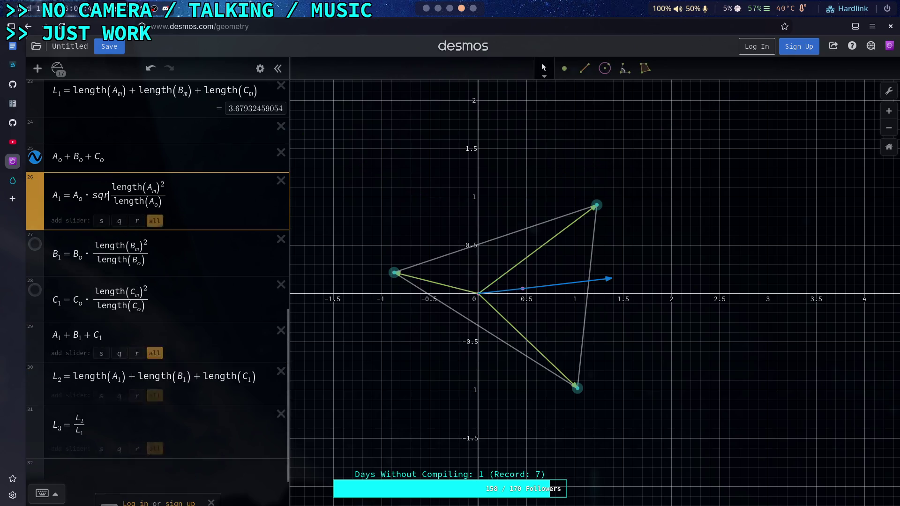
key("Delete")
key("shift+Right")
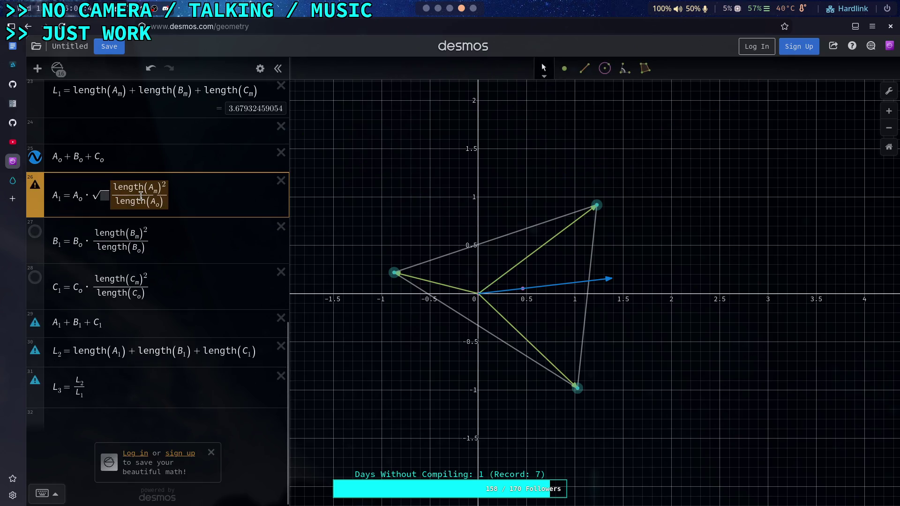
key("ctrl+x")
key("ctrl+v")
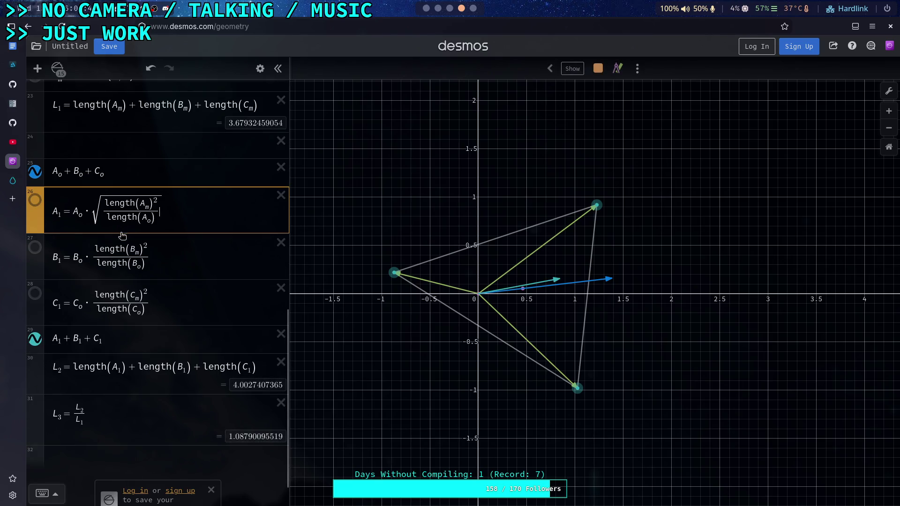
Step: Wrap the B1 and C1 fractions inside square roots too
left_click(93, 255)
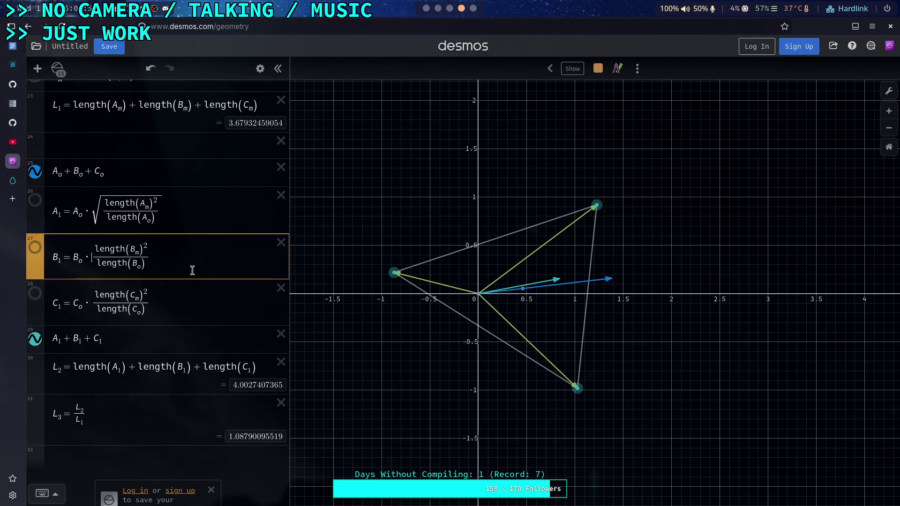
type("sqrt")
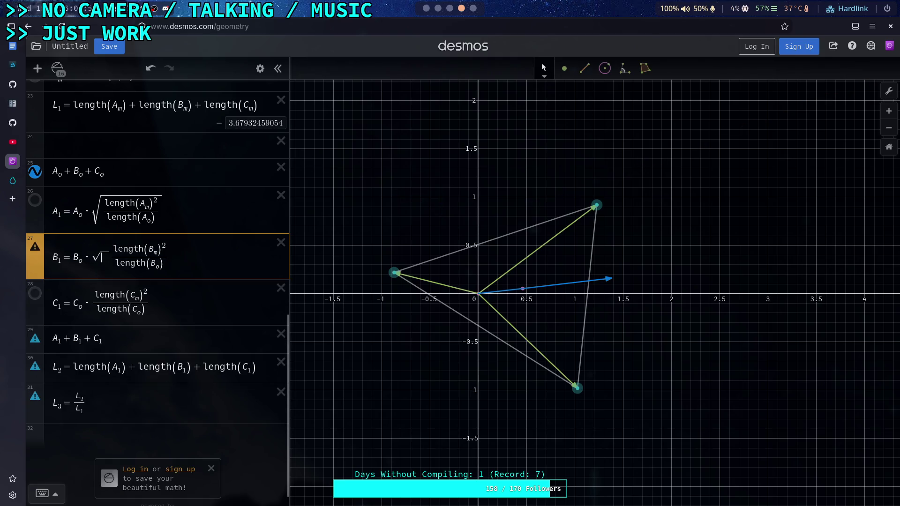
left_click_drag(114, 258, 131, 261)
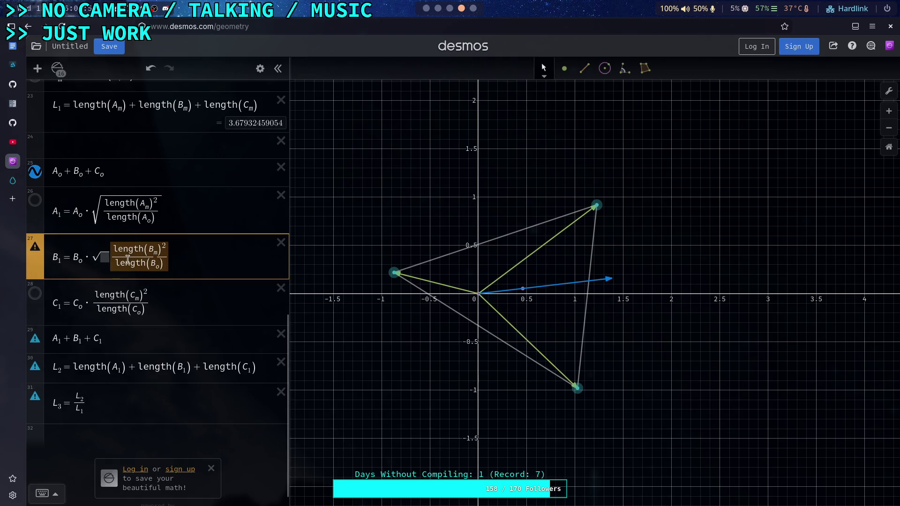
key("BackSpace")
key("ctrl+v")
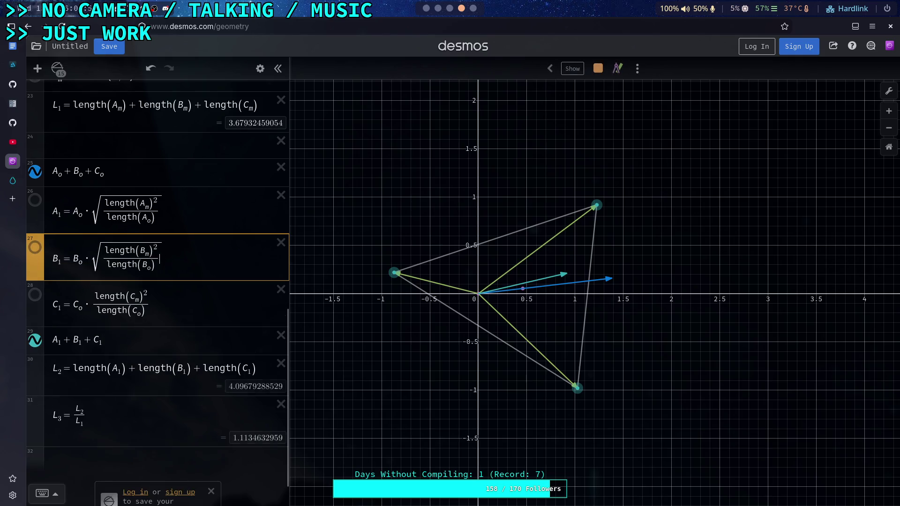
key("Down")
key("Down")
type("sqrt")
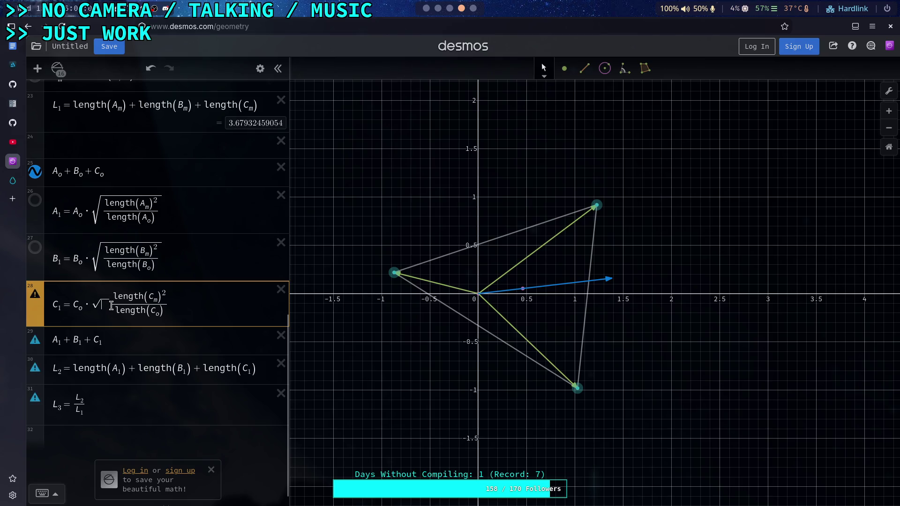
left_click_drag(118, 305, 133, 307)
key("ctrl+x")
key("Left")
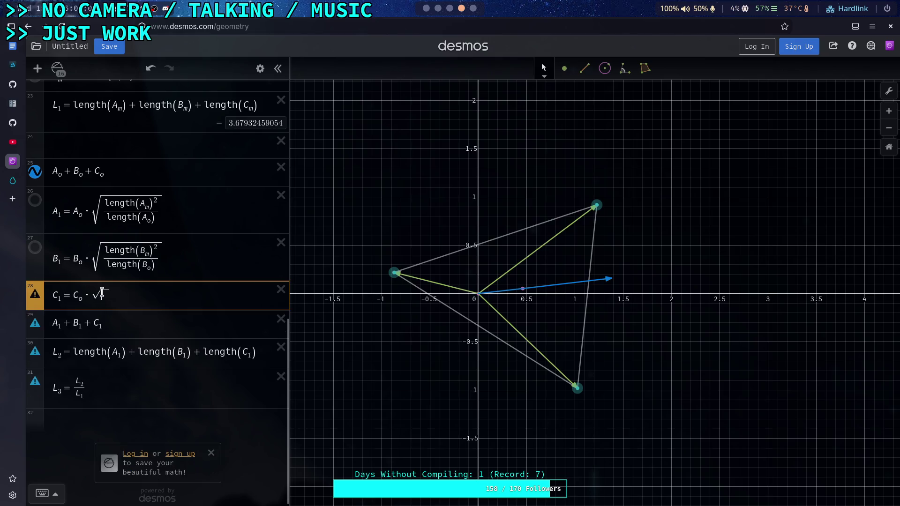
key("ctrl+v")
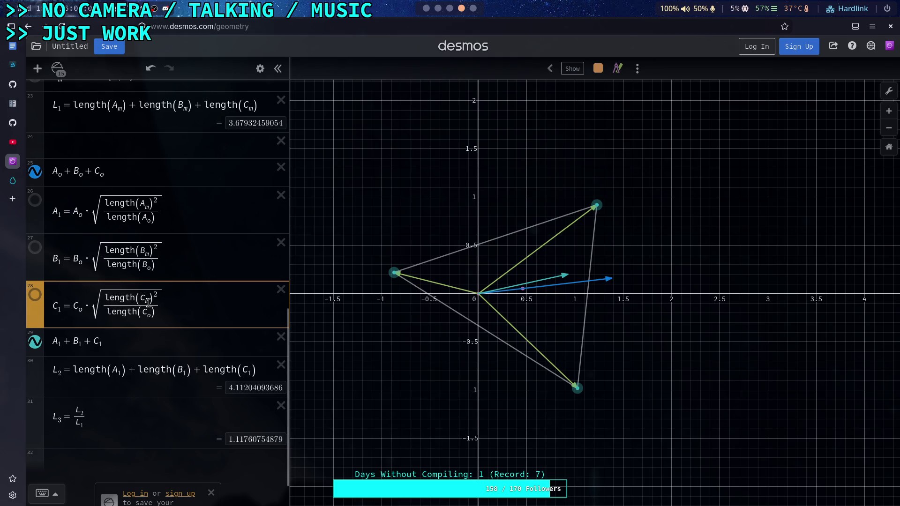
Step: Strip the roots and squares from C1, B1 and A1, returning L2 to 3.67932459054
left_click(155, 294)
key("BackSpace")
key("BackSpace")
key("BackSpace")
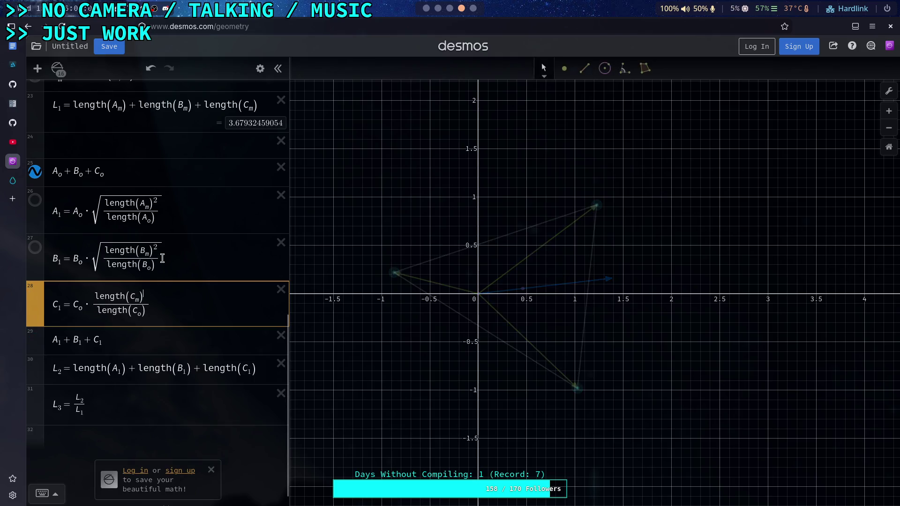
left_click(146, 261)
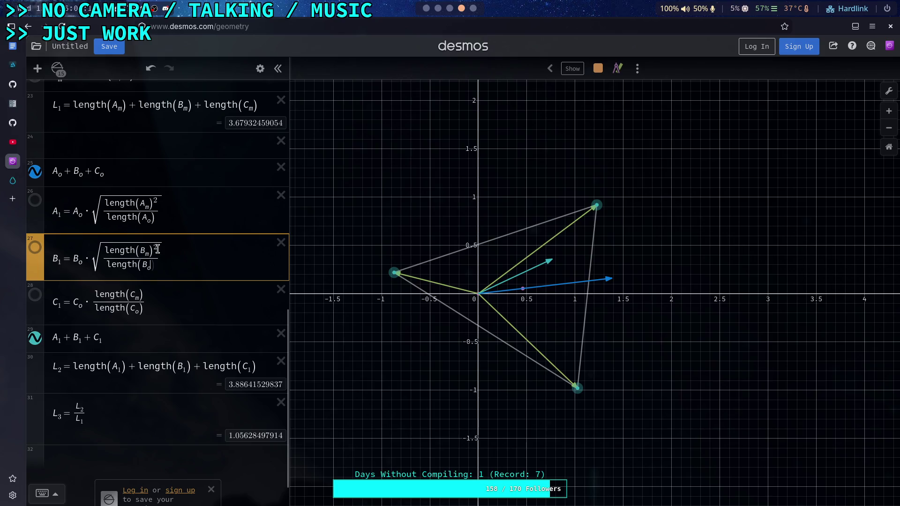
key("BackSpace")
key("BackSpace")
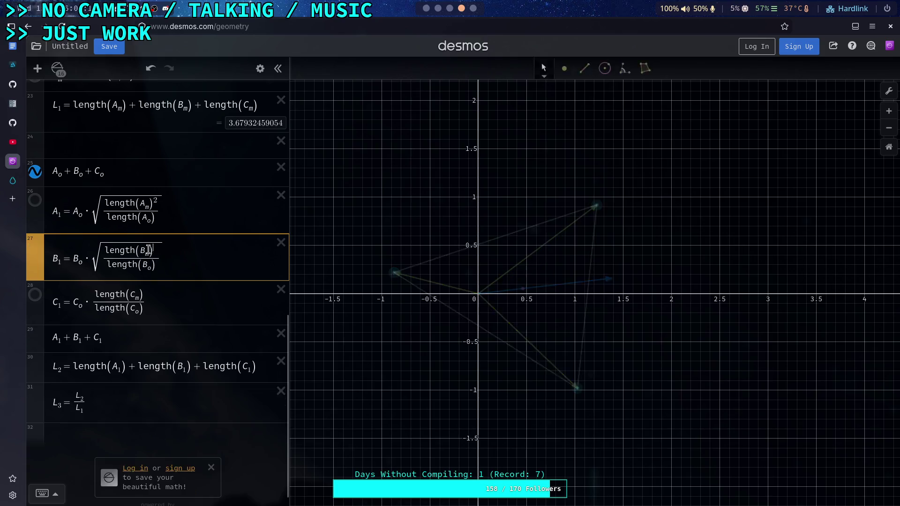
left_click(103, 252)
key("BackSpace")
left_click(102, 204)
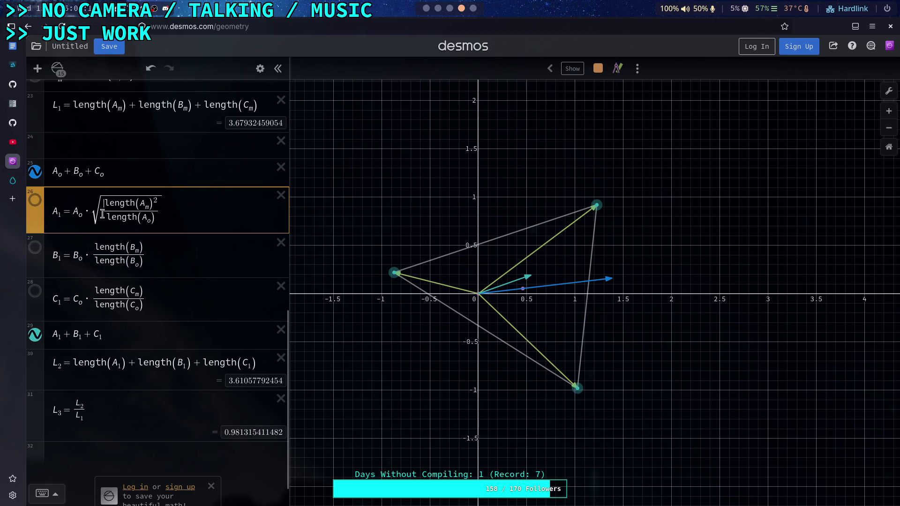
key("BackSpace")
key("BackSpace")
key("ctrl+z")
key("ctrl+z")
key("BackSpace")
left_click(159, 214)
key("BackSpace")
key("BackSpace")
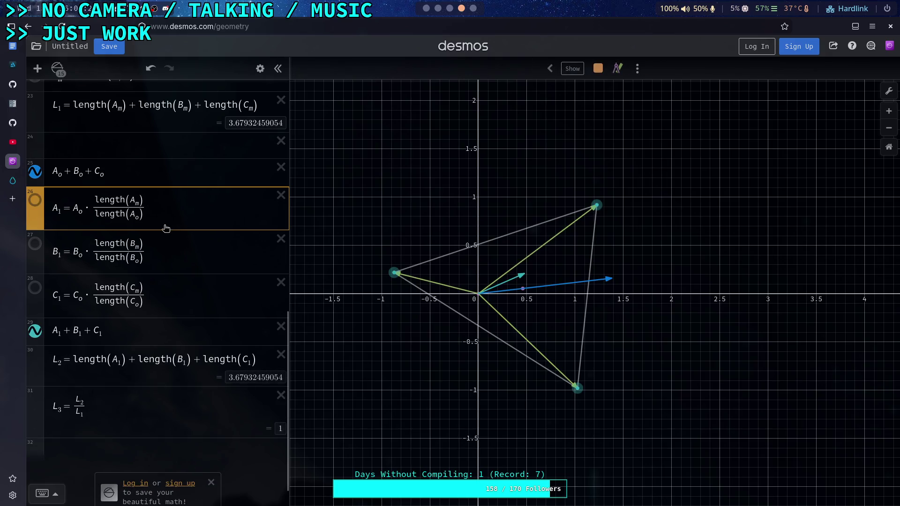
left_click(155, 172)
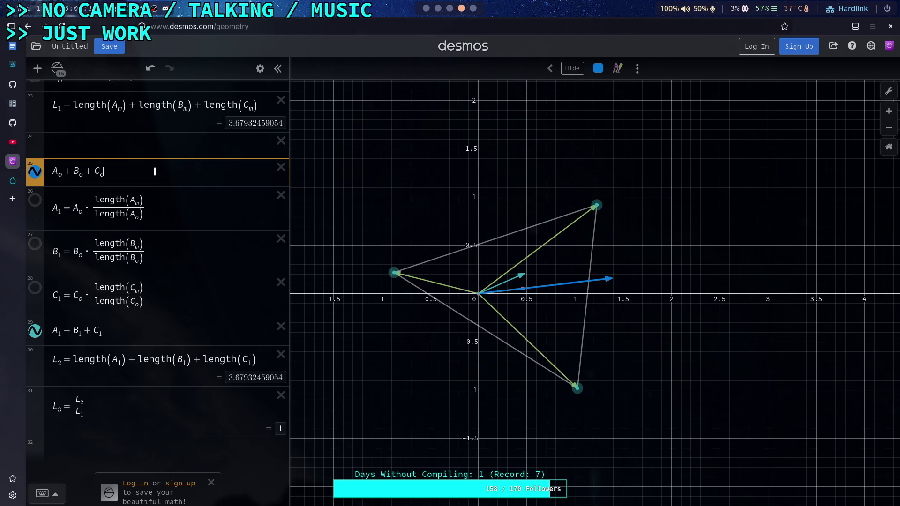
Step: Change L3's denominator from L1 to L0, so L3 = L2/L0 = 0.954814042691
left_click(180, 199)
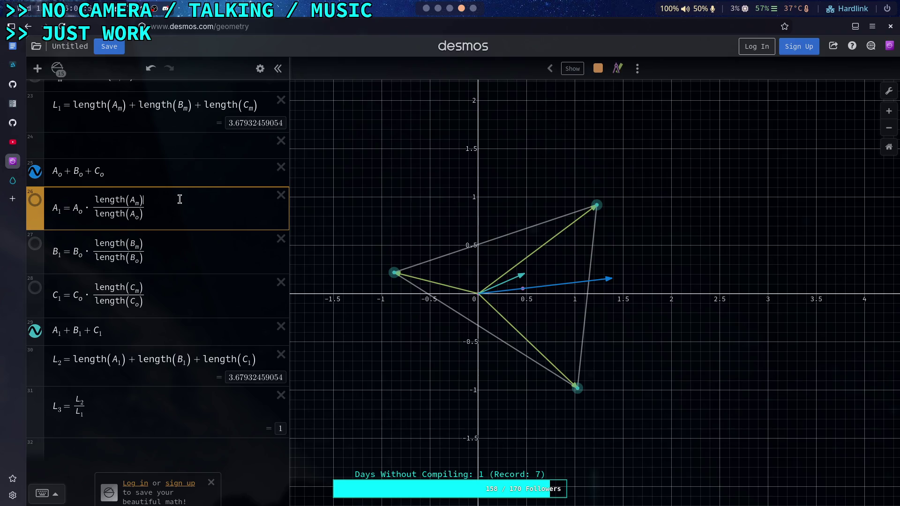
scroll(180, 199, "up", 5)
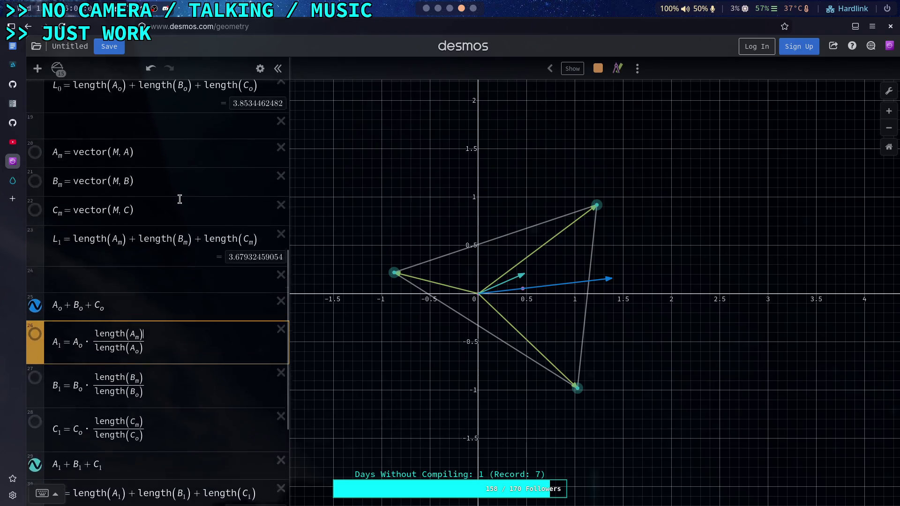
scroll(120, 276, "down", 5)
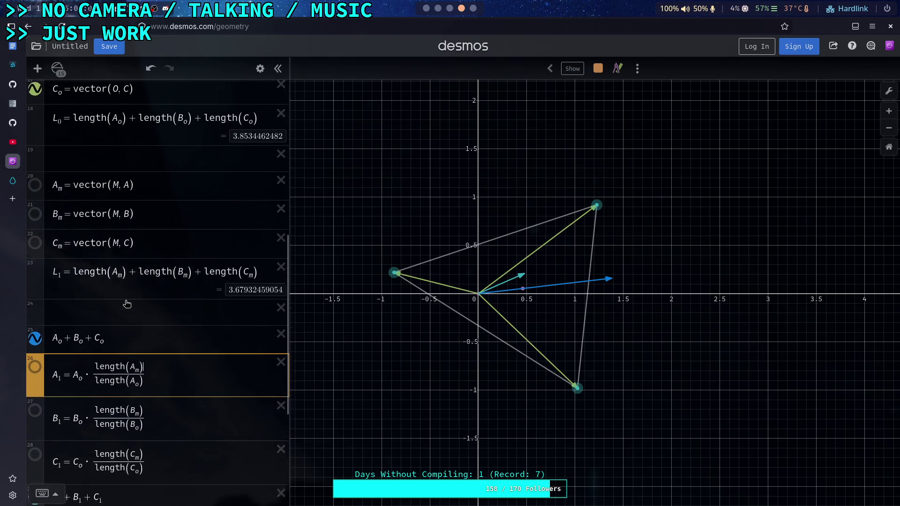
left_click(83, 415)
key("BackSpace")
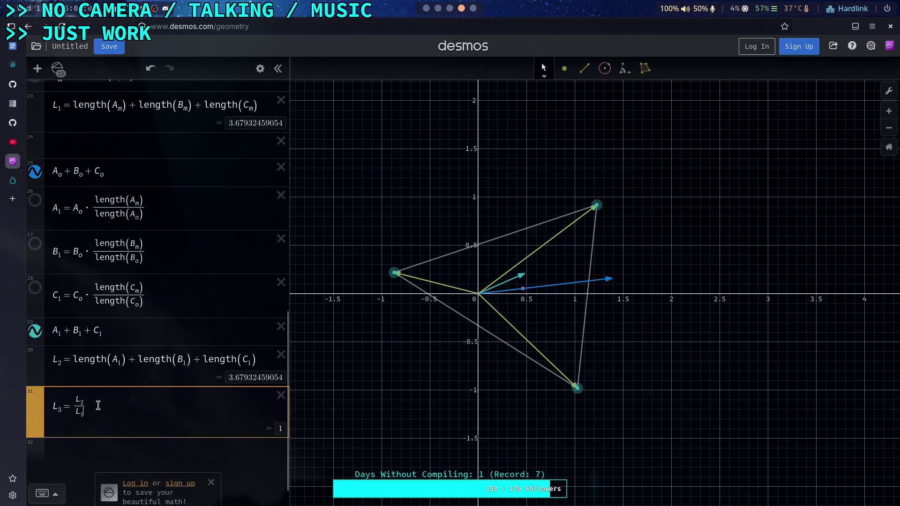
type("o")
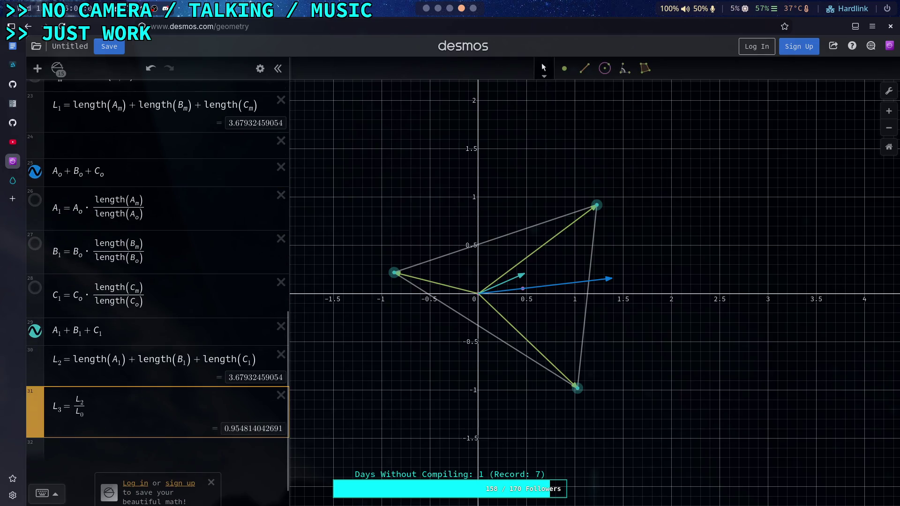
Step: Inspect the A_o, B_o and C_o origin vectors and the L0 length sum
scroll(123, 345, "up", 2)
scroll(123, 344, "up", 2)
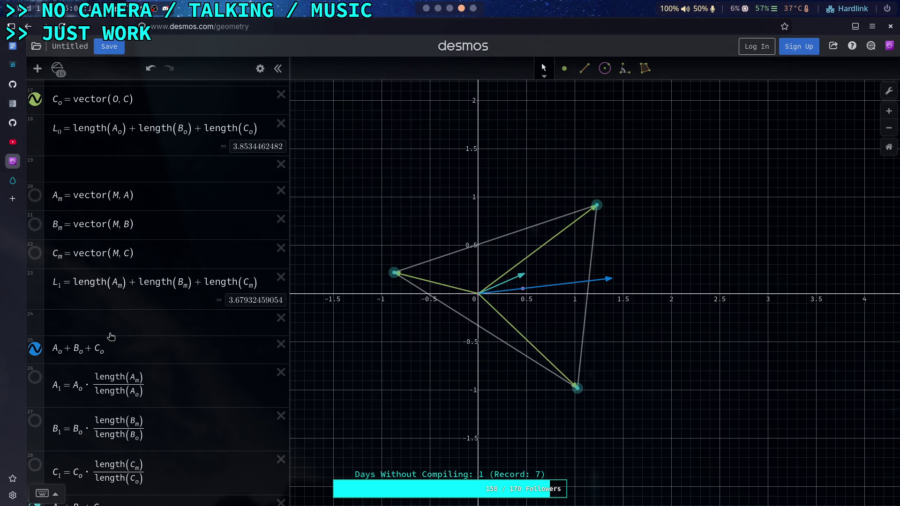
scroll(121, 324, "up", 4)
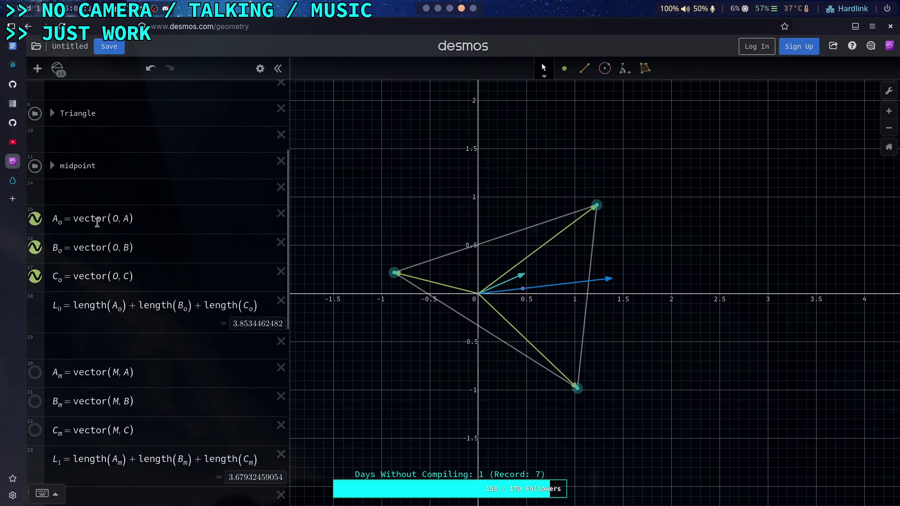
left_click(97, 223)
left_click(78, 244)
left_click(84, 278)
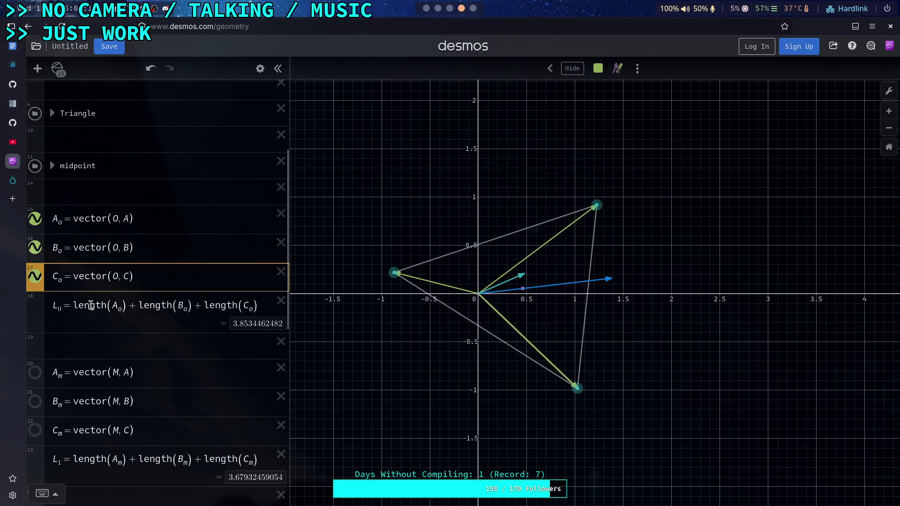
left_click(91, 306)
scroll(91, 329, "down", 5)
scroll(91, 329, "down", 2)
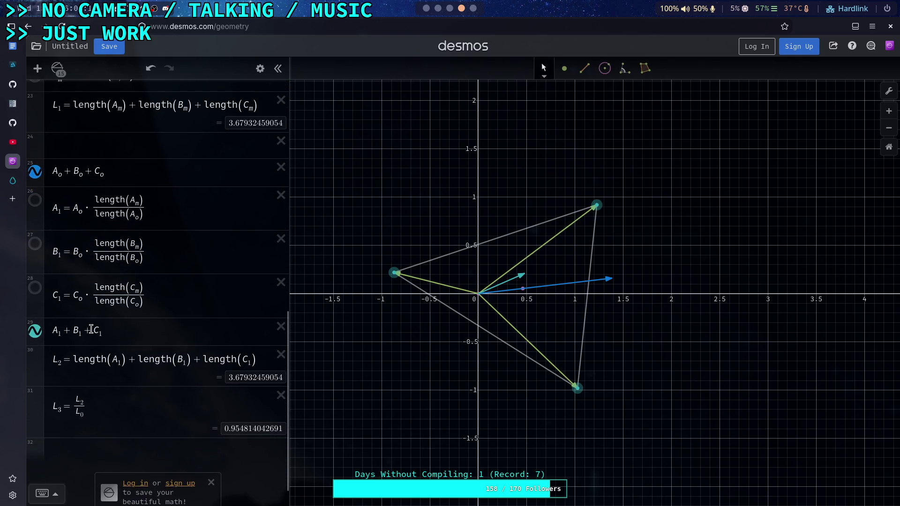
left_click(99, 213)
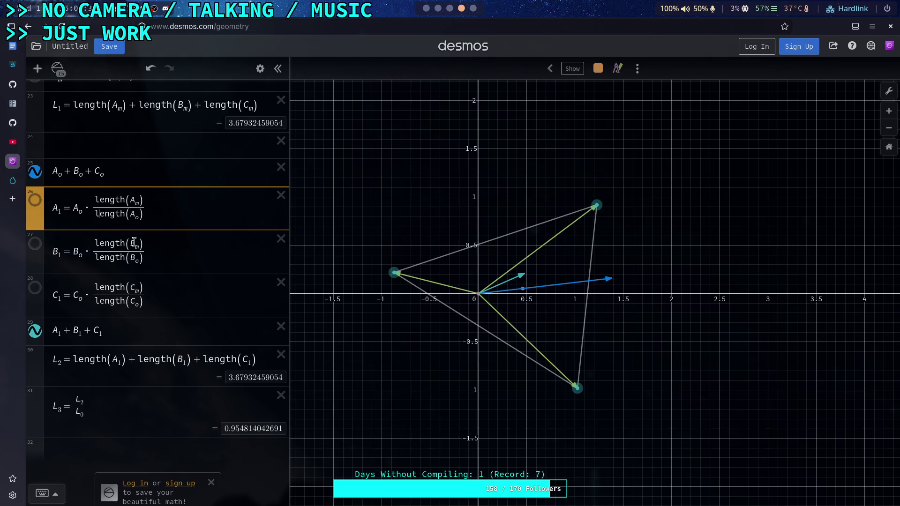
Step: Add an expression A at the end of the list, showing point A at (−0.873, 0.22)
scroll(112, 408, "down", 1)
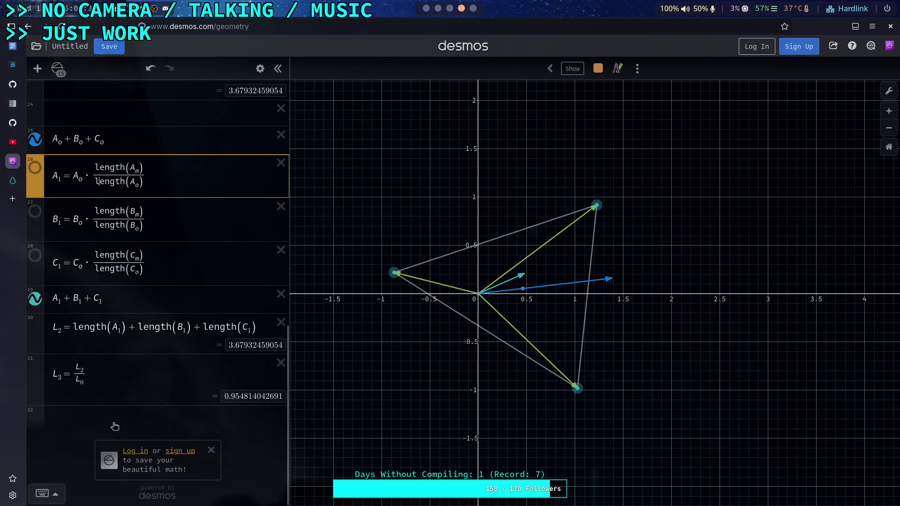
left_click(110, 421)
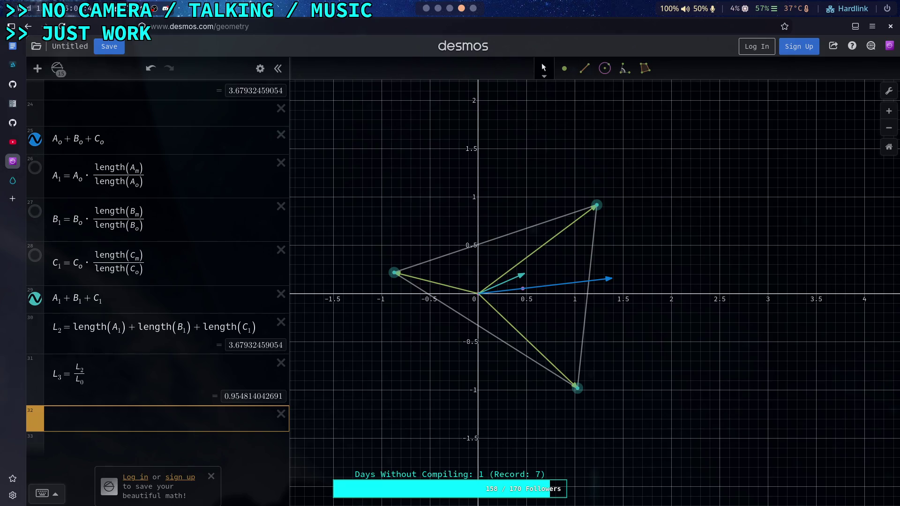
type("A")
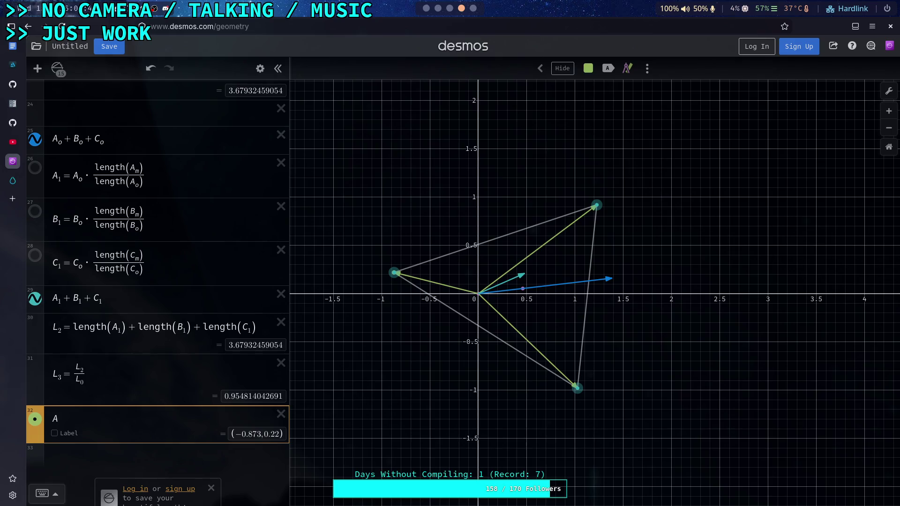
scroll(54, 349, "up", 6)
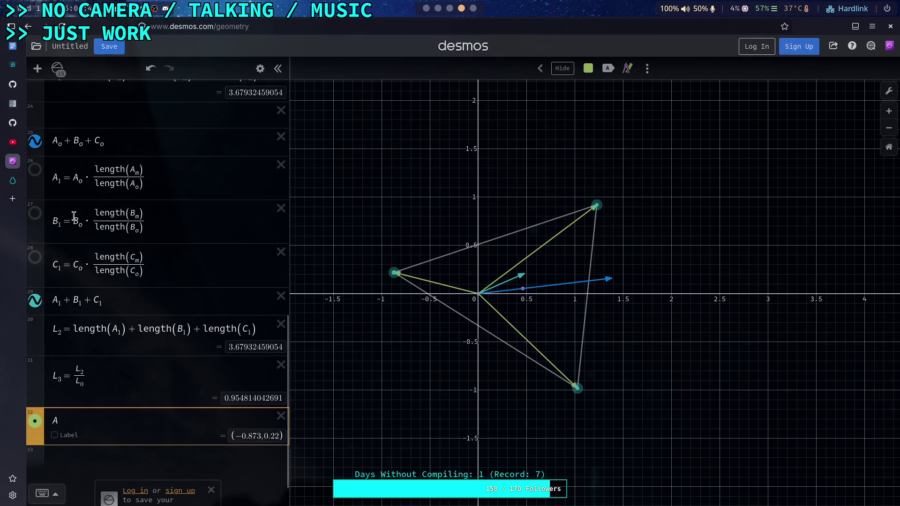
scroll(74, 217, "up", 1)
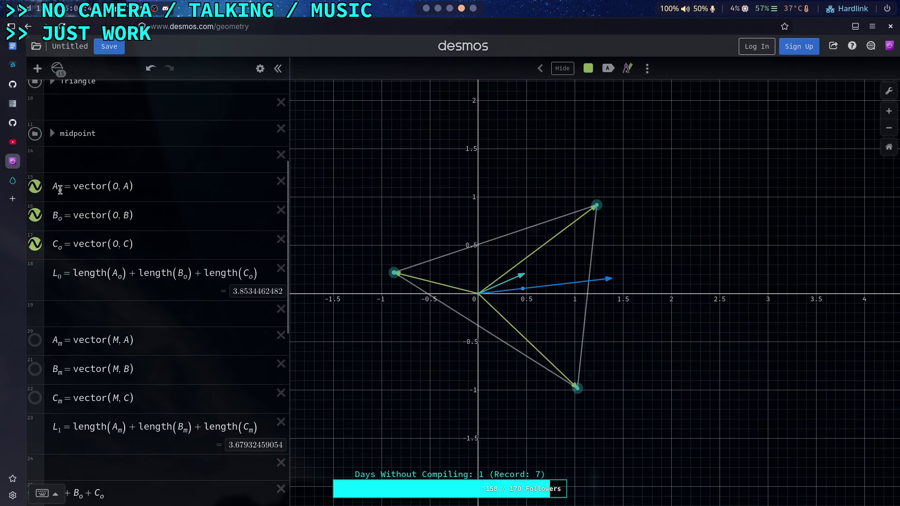
Step: Rename the origin vector definitions A_o, B_o, C_o to A_0, B_0, C_0
left_click(79, 194)
key("BackSpace")
type("0")
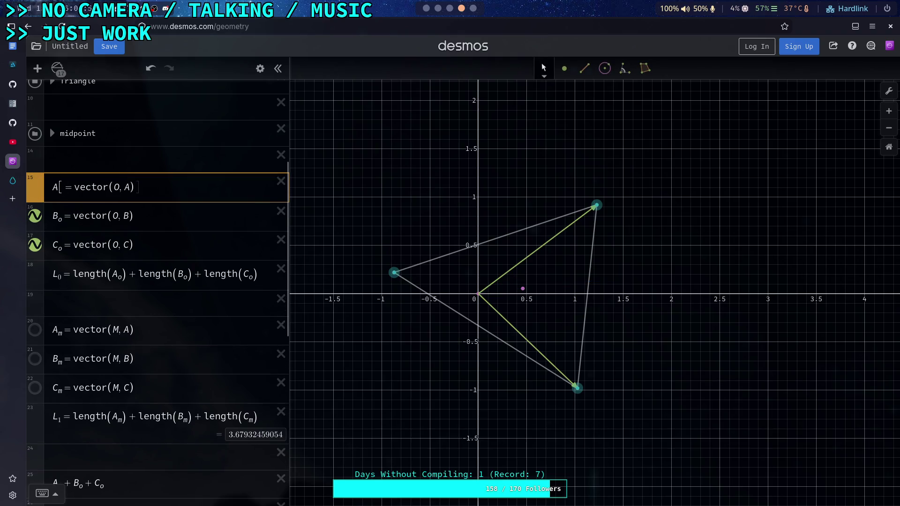
left_click(62, 219)
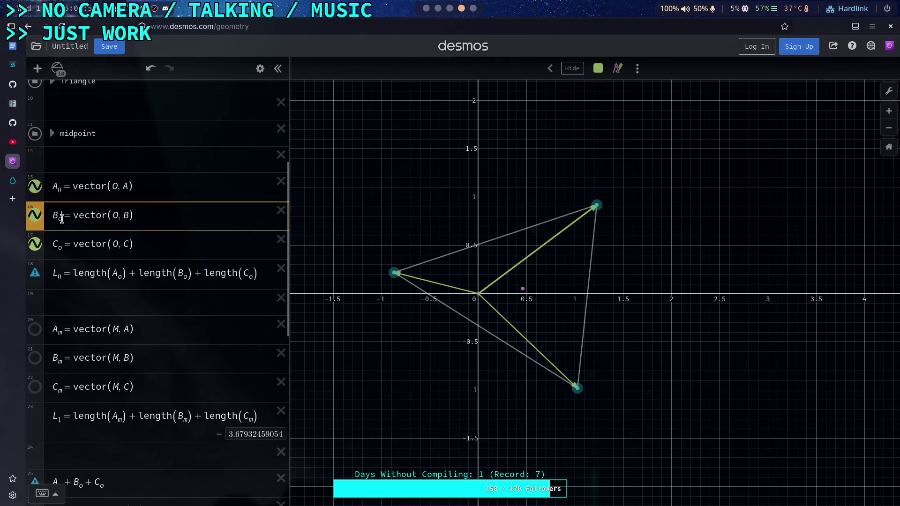
key("BackSpace")
type("0")
left_click(60, 247)
key("BackSpace")
type("0")
Step: Change the L0 length sum to use A_0, B_0 and C_0
left_click(120, 276)
key("BackSpace")
type("0")
left_click(186, 277)
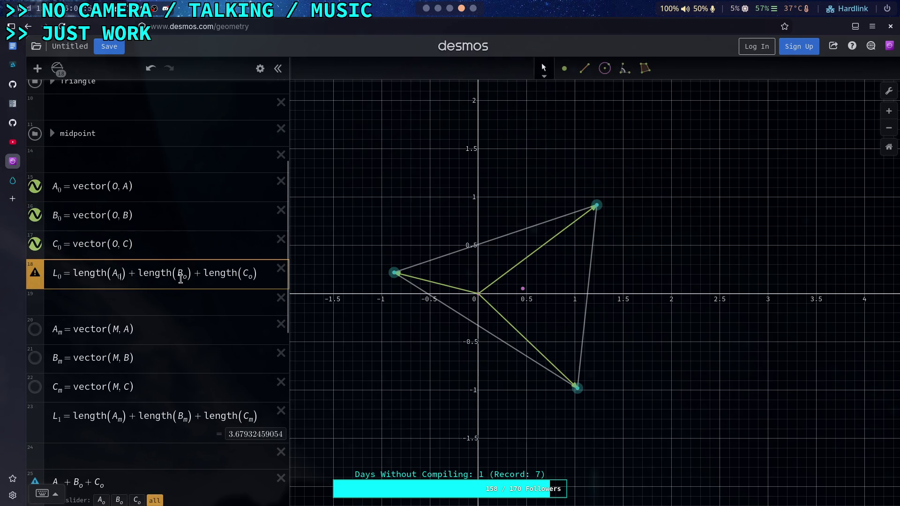
key("BackSpace")
type("0")
left_click(251, 277)
key("BackSpace")
type("0")
Step: Update the vector sum to A_0 + B_0 + C_0
scroll(167, 317, "down", 4)
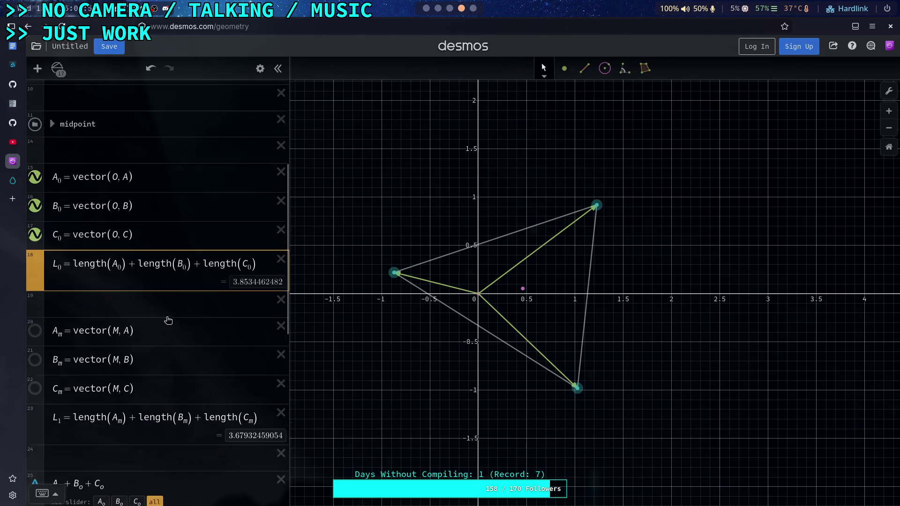
scroll(98, 282, "down", 3)
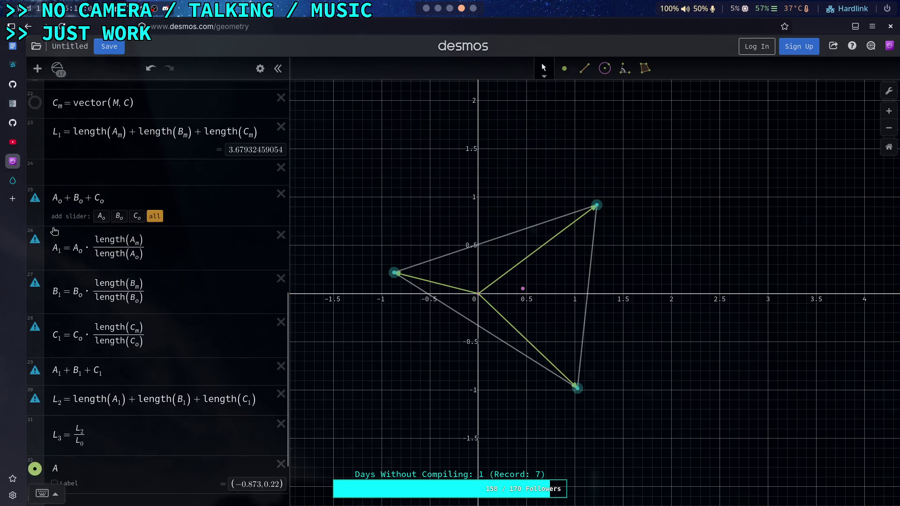
left_click(61, 202)
key("BackSpace")
type("0")
left_click(81, 201)
key("BackSpace")
type("0")
left_click(103, 201)
key("BackSpace")
type("0")
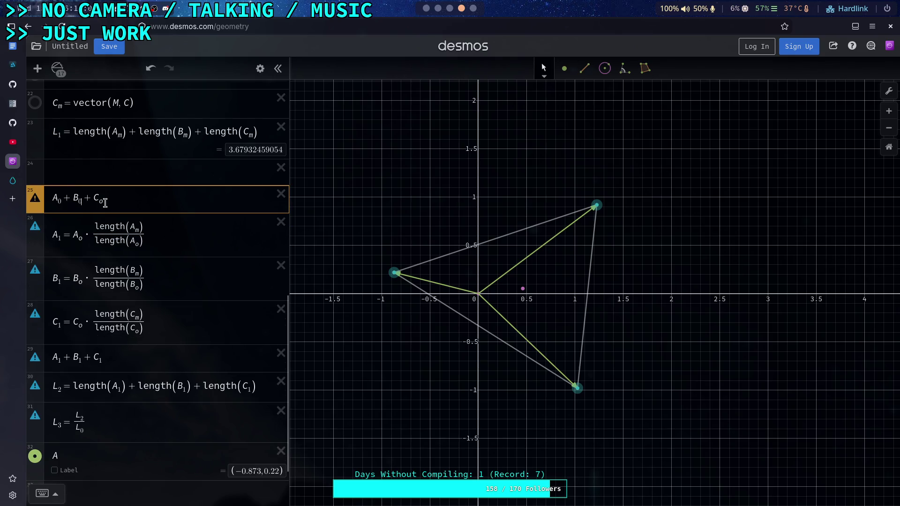
Step: Replace A_o, B_o, C_o with A_0, B_0, C_0 in the A1, B1, C1 formulas, including their denominators
left_click(82, 238)
key("BackSpace")
type("0")
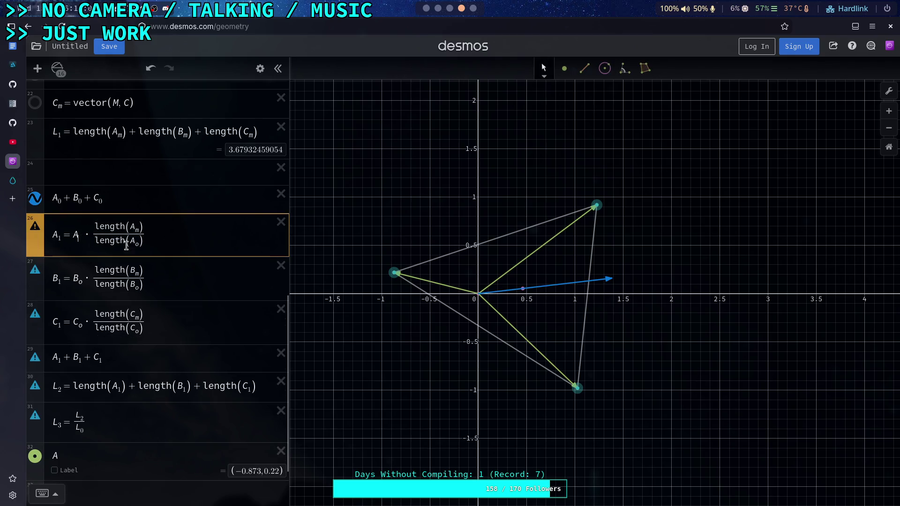
left_click(136, 242)
key("BackSpace")
type("0")
left_click(81, 282)
key("BackSpace")
type("0")
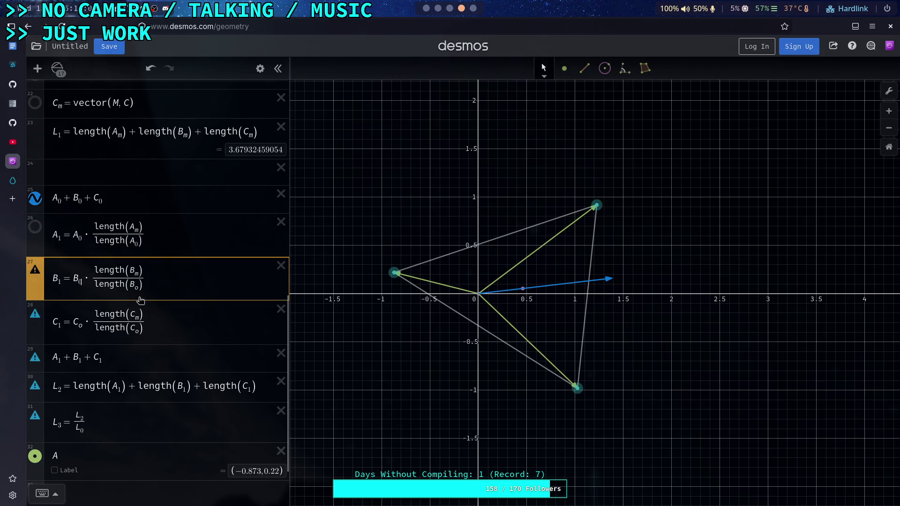
left_click(138, 288)
key("BackSpace")
type("0")
left_click(81, 325)
key("BackSpace")
type("0")
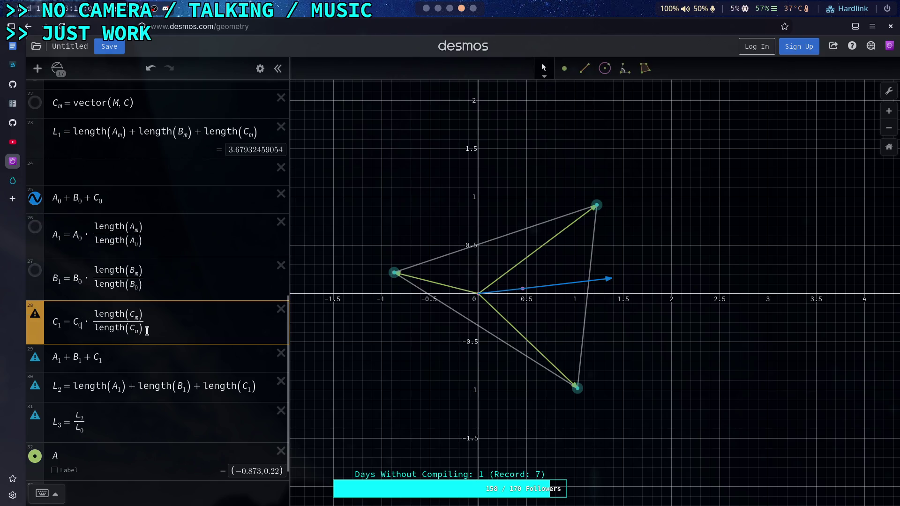
left_click(136, 330)
key("BackSpace")
type("0")
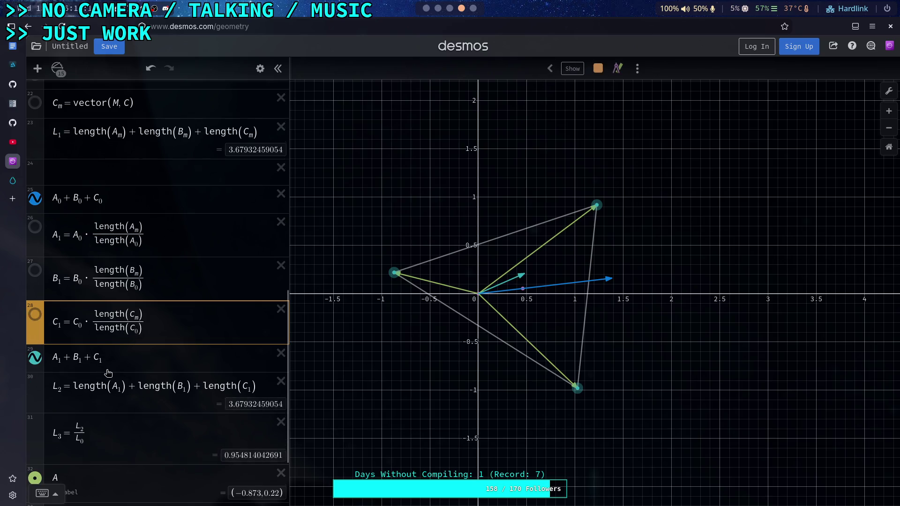
scroll(110, 371, "down", 1)
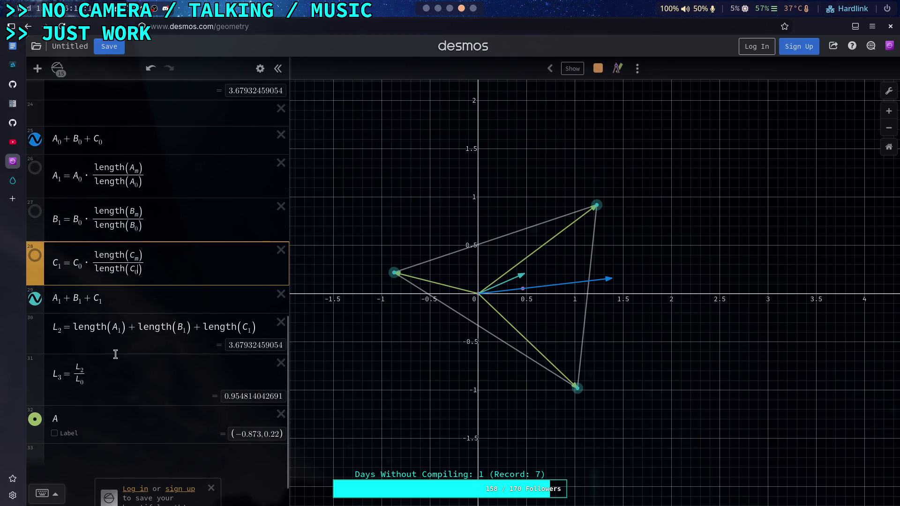
left_click(140, 460)
left_click(137, 418)
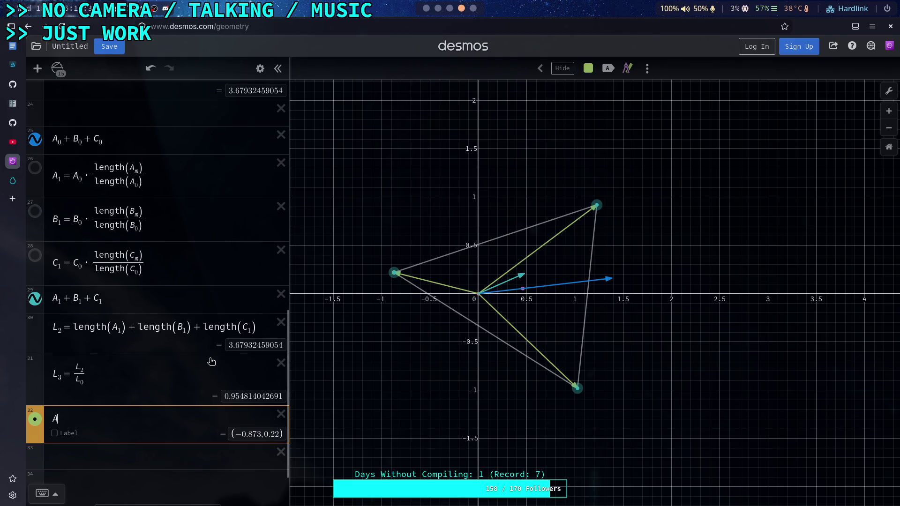
scroll(264, 329, "up", 5)
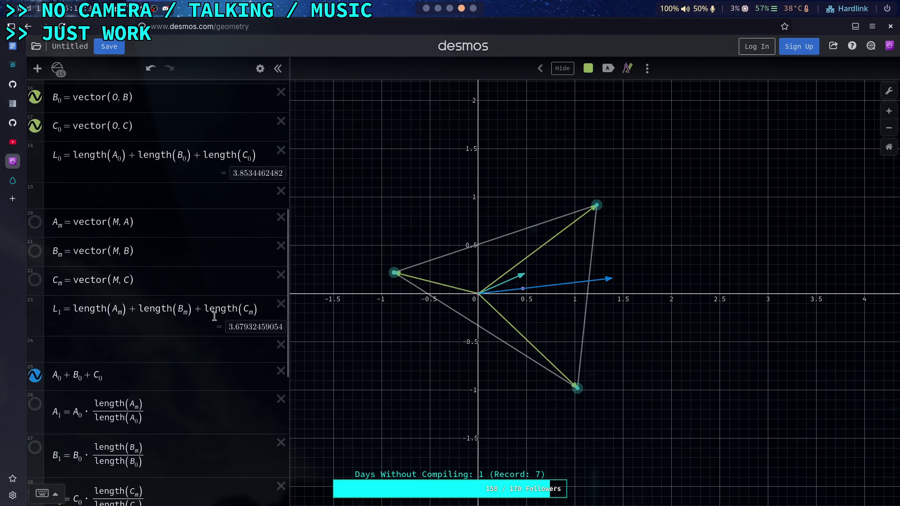
Step: Divide L1's midpoint-length sum by 3 so it averages to 1.22644153018
left_click(258, 309)
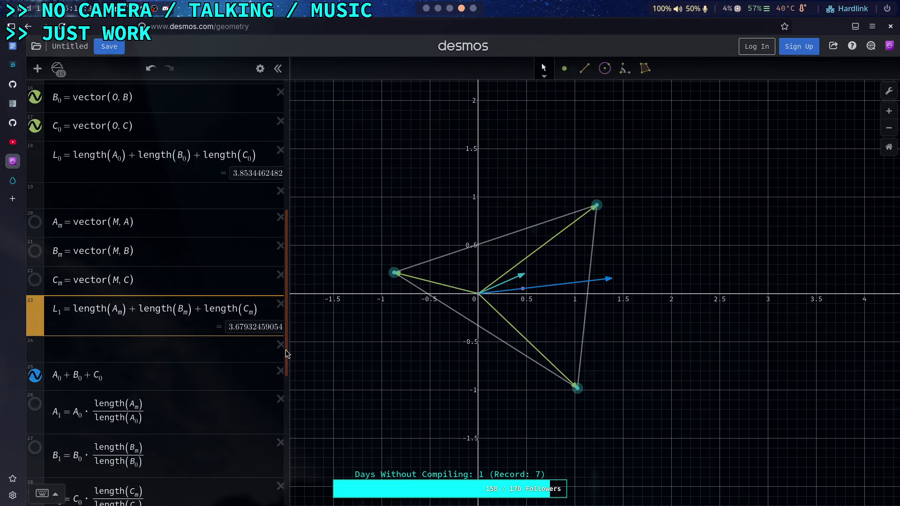
key("Return")
type("L")
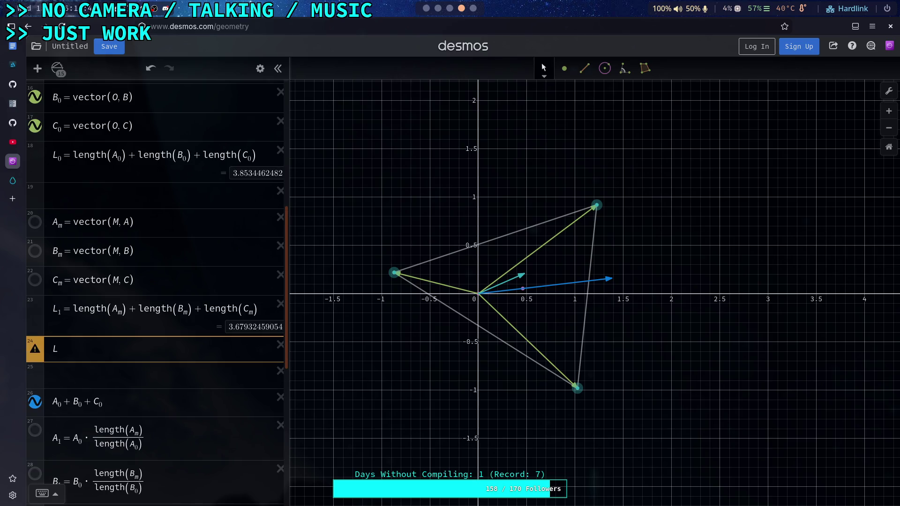
key("BackSpace")
left_click(258, 311)
left_click_drag(258, 311, 73, 317)
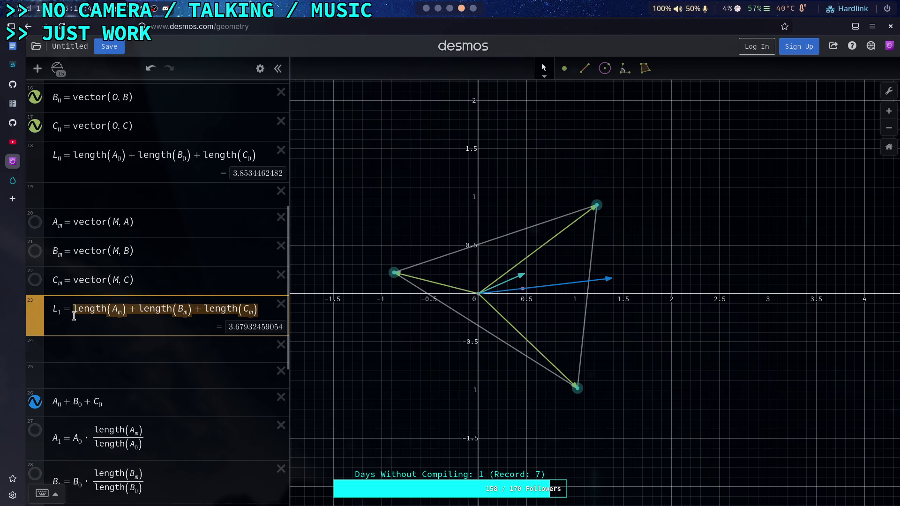
type("/3")
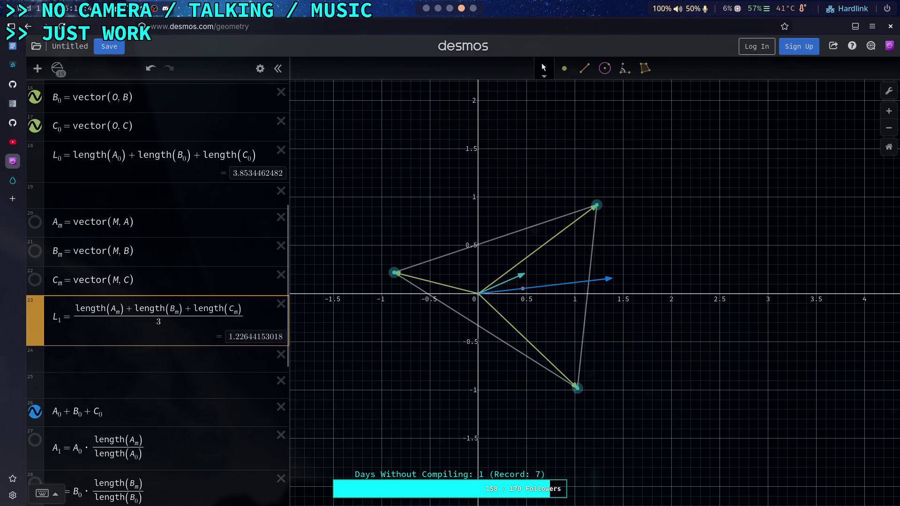
left_click(107, 355)
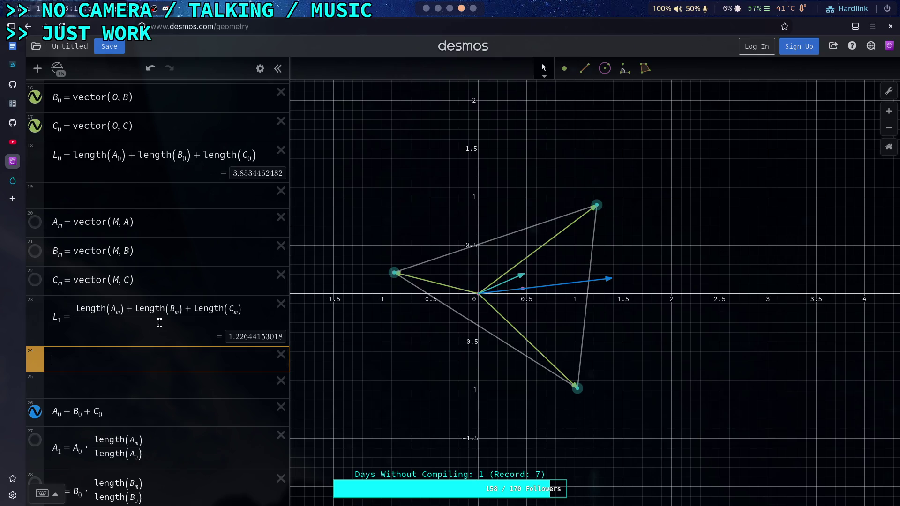
scroll(167, 346, "down", 5)
Step: Rename the midpoint length sum L_2 to L_f and the ratio to L_r = L_f/L_0
scroll(176, 346, "up", 1)
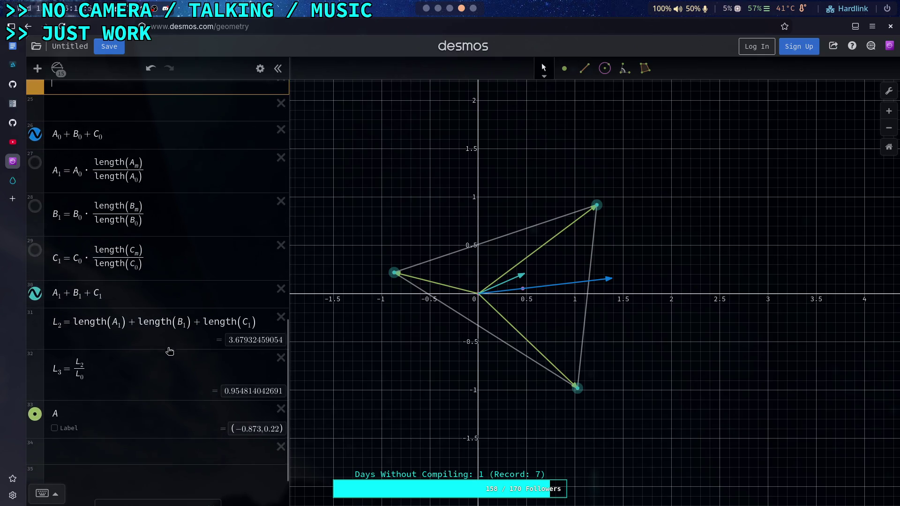
scroll(160, 355, "up", 2)
left_click(55, 432)
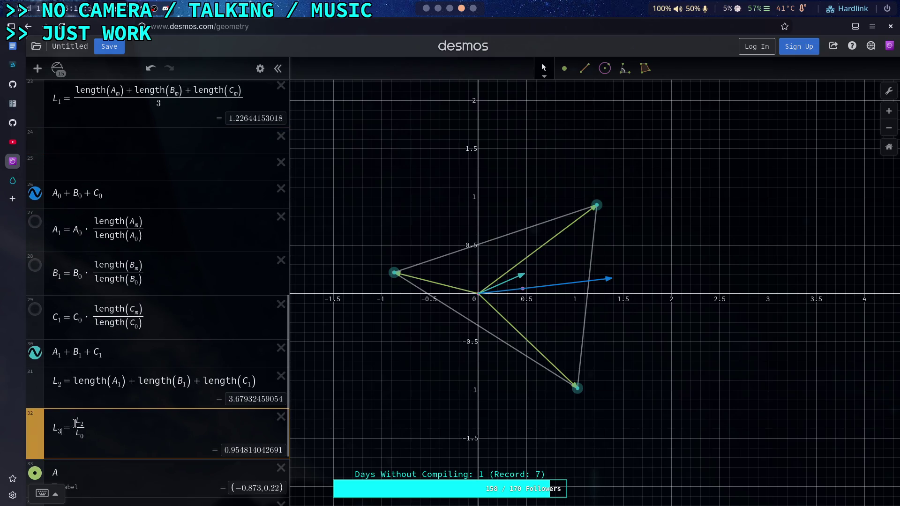
key("BackSpace")
type("f")
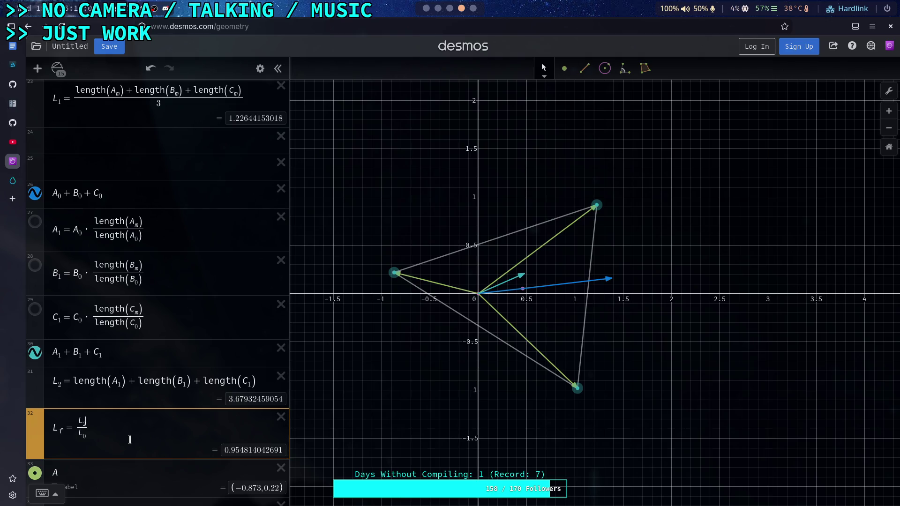
key("BackSpace")
type("f")
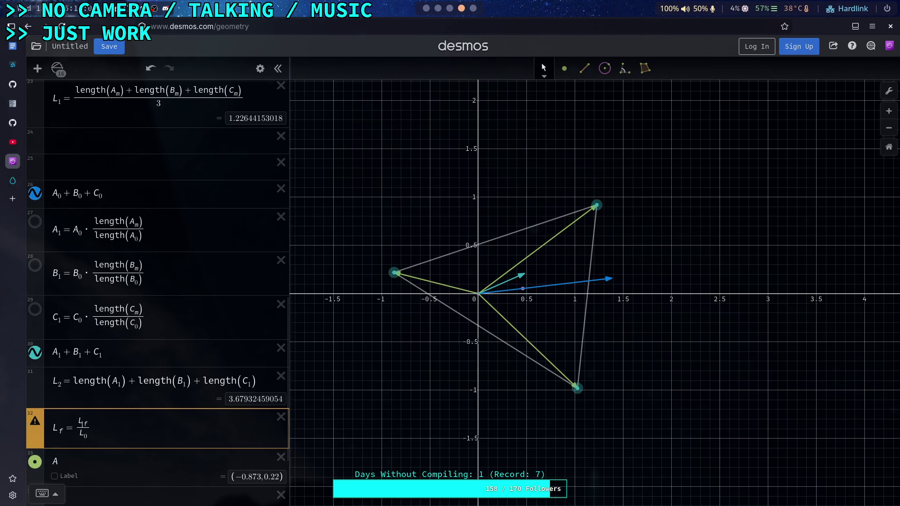
key("BackSpace")
type("_q")
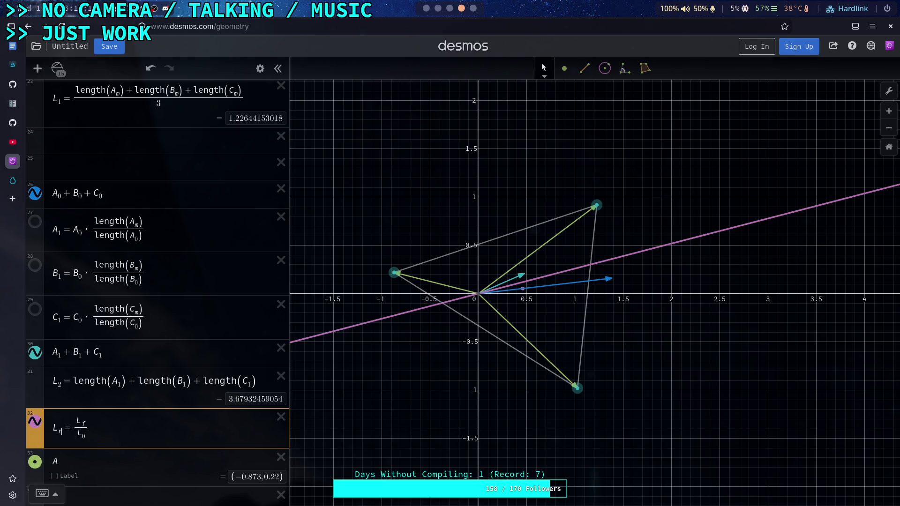
left_click(59, 385)
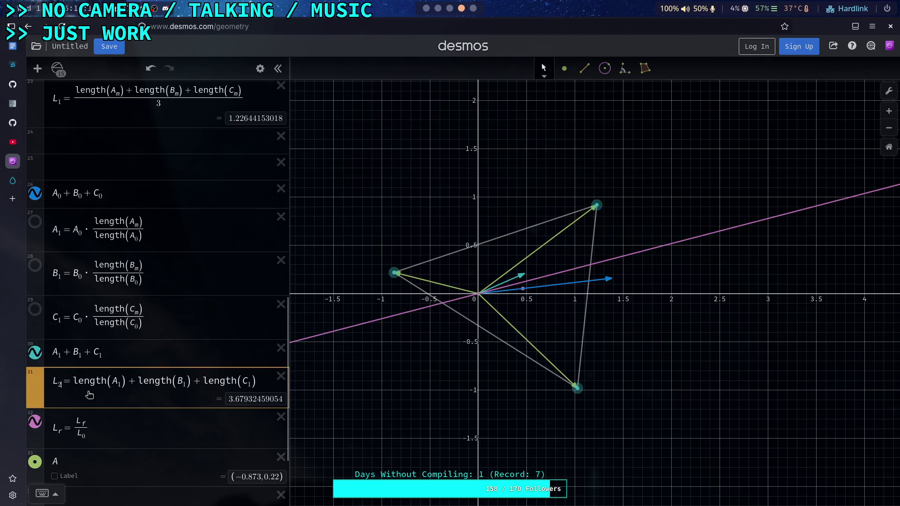
key("BackSpace")
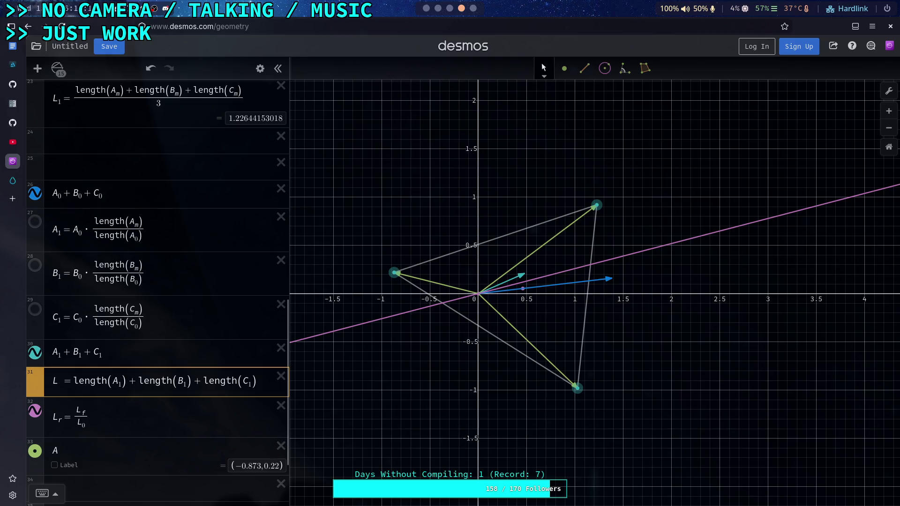
type("f")
Step: Delete the point A expression and insert a blank row above L_f
left_click(113, 350)
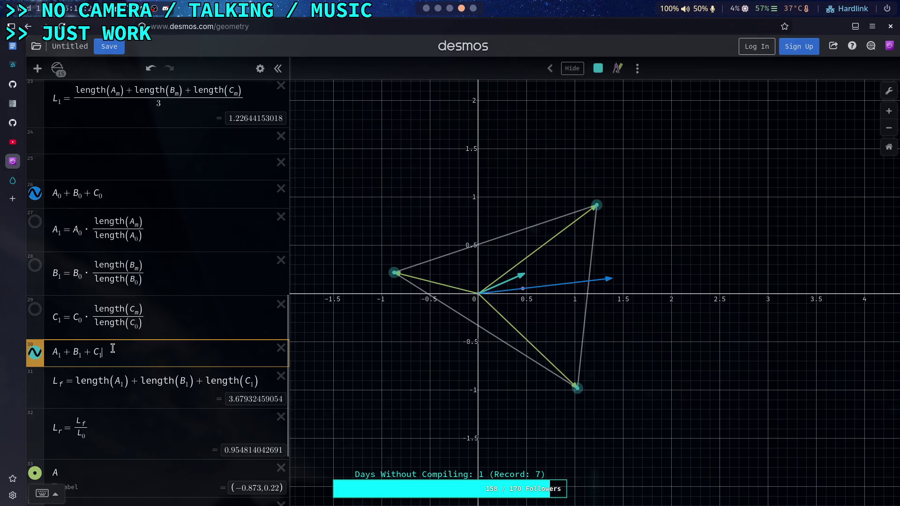
scroll(149, 364, "down", 3)
scroll(146, 365, "up", 3)
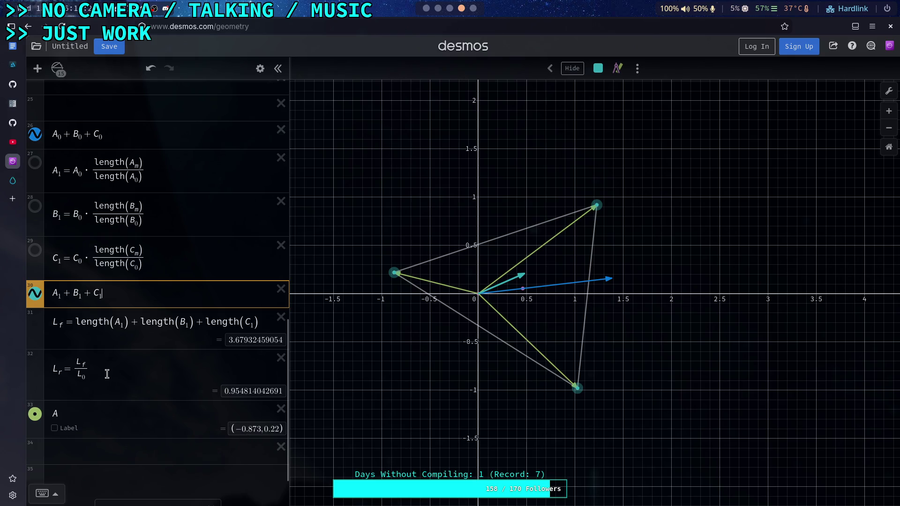
left_click(108, 374)
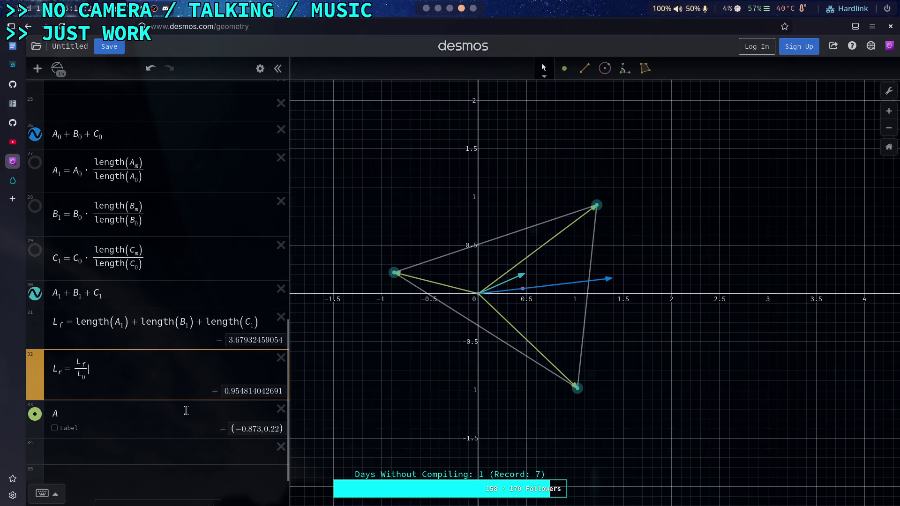
left_click(281, 409)
left_click(52, 322)
key("Return")
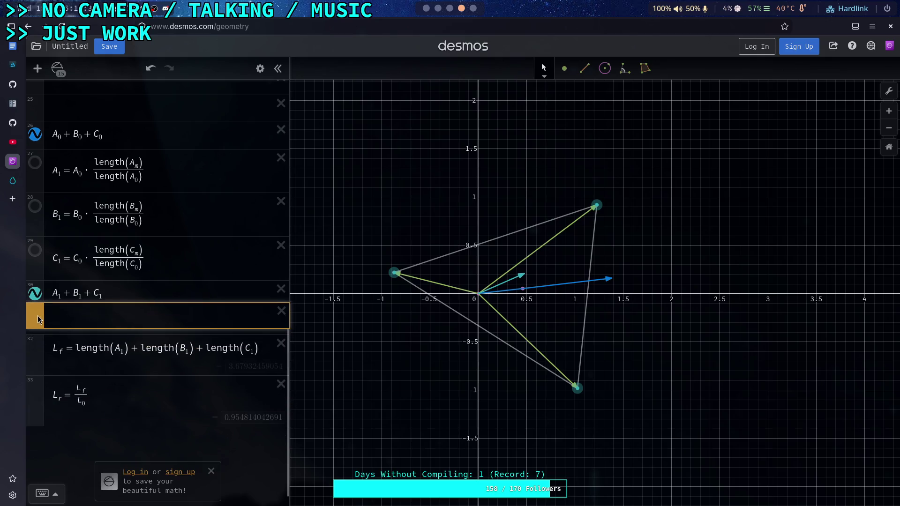
Step: Move the A0 + B0 + C0 vector sum up to sit just below C0 = vector(O, C)
scroll(77, 317, "up", 2)
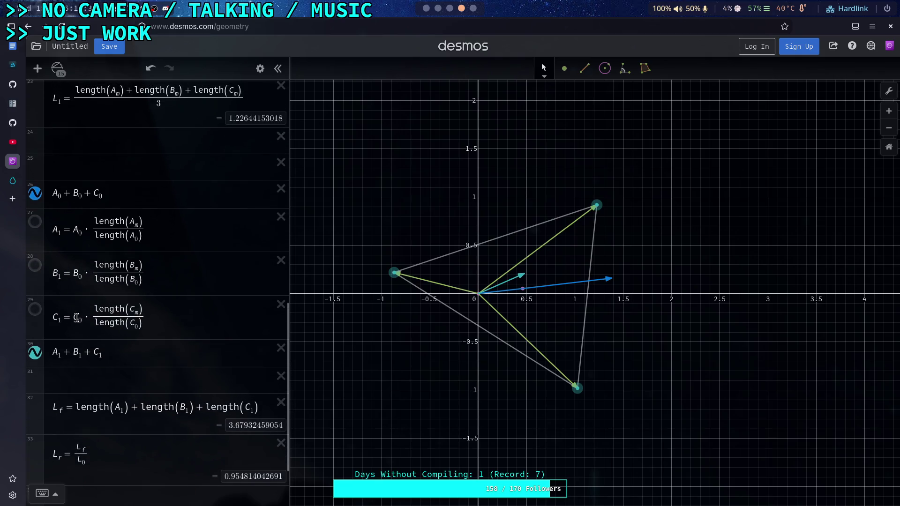
left_click(104, 193)
scroll(103, 197, "up", 6)
left_click_drag(35, 369, 36, 114)
scroll(144, 259, "up", 4)
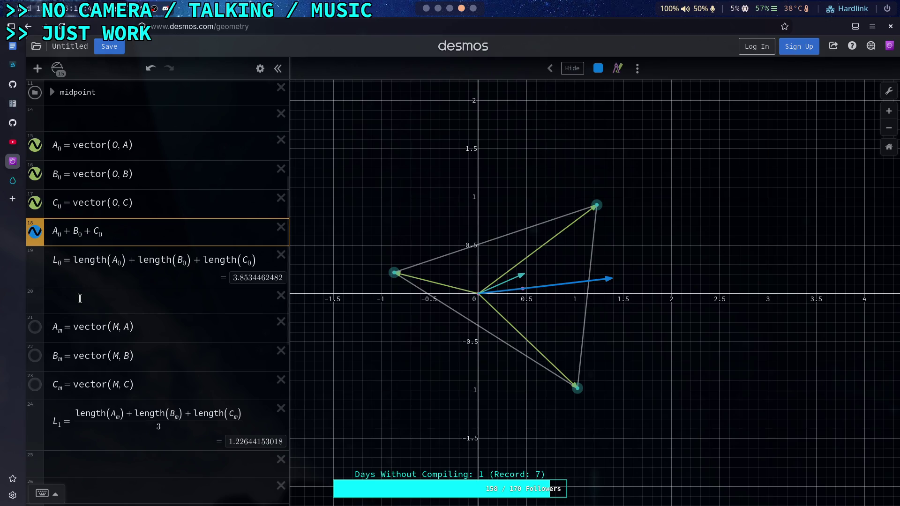
left_click(80, 299)
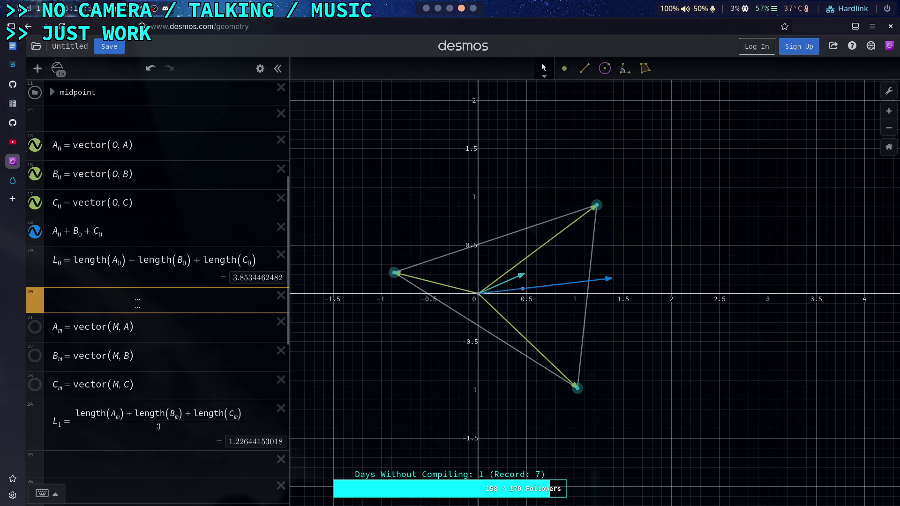
scroll(136, 303, "down", 8)
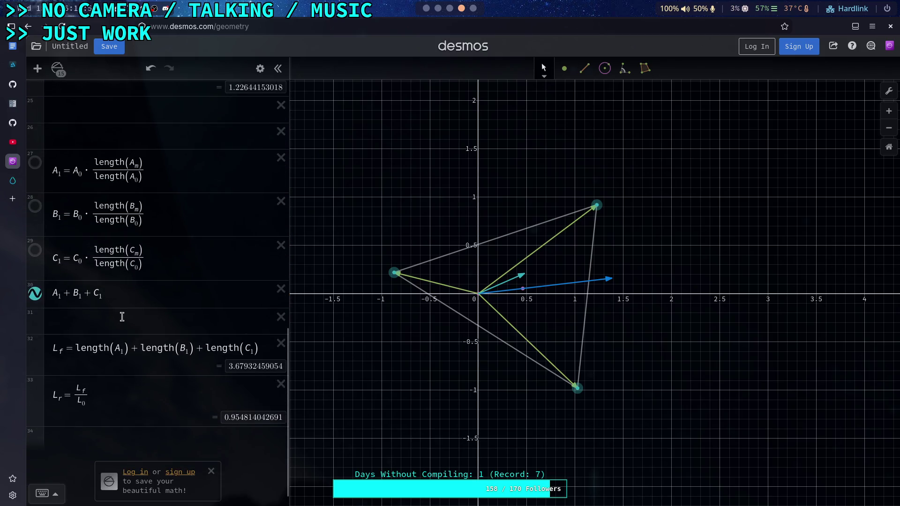
Step: Enter the dot product A_0 · A_m in row 25, fixing subscripts until it shows 1.20066666667
left_click(121, 293)
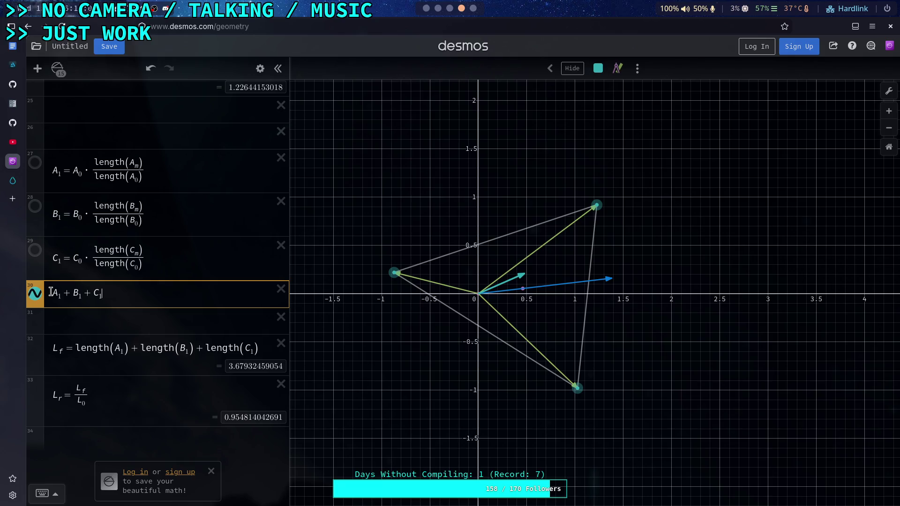
scroll(80, 297, "up", 3)
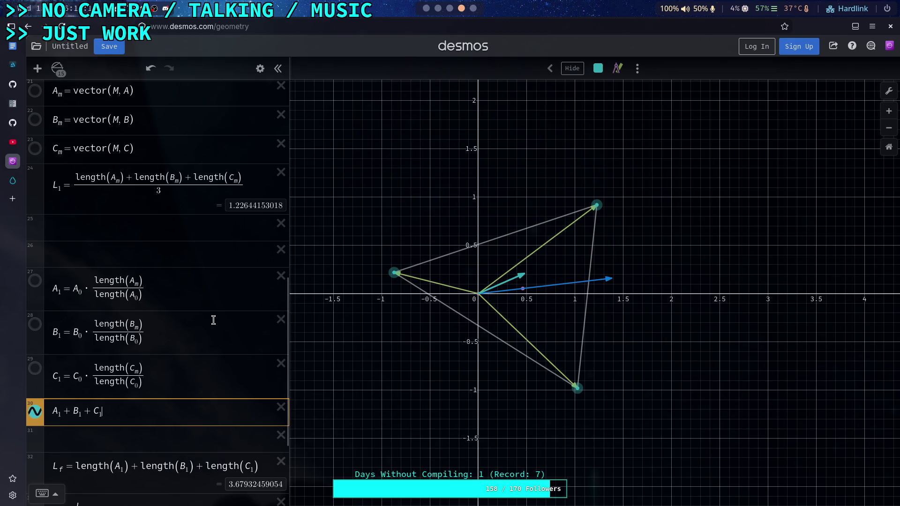
left_click(180, 228)
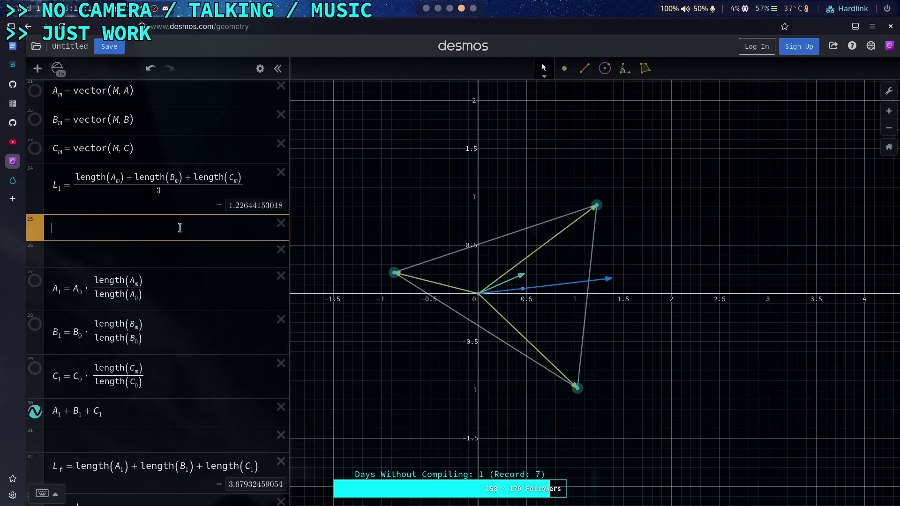
type("dot")
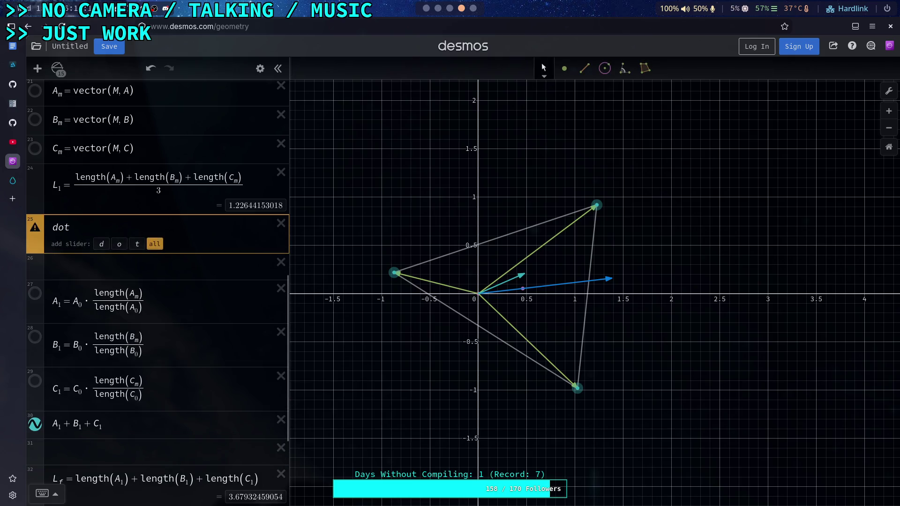
key("BackSpace")
key("BackSpace")
key("BackSpace")
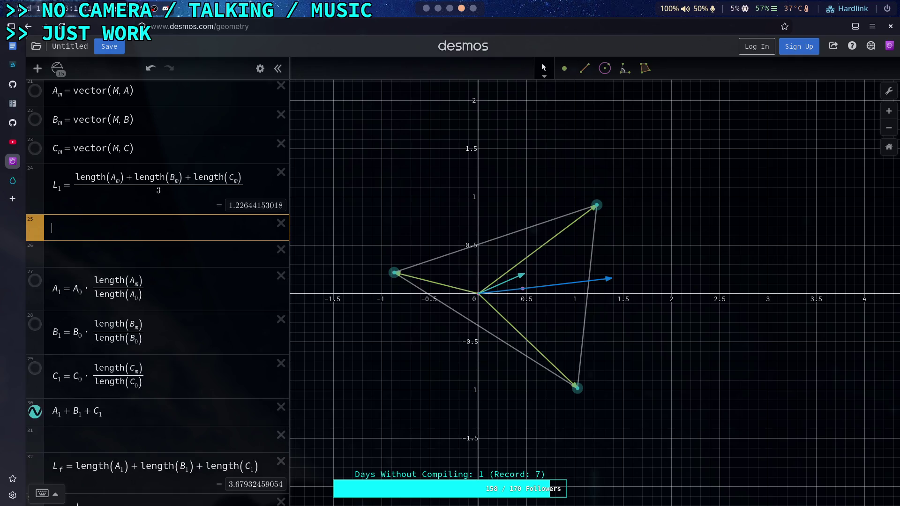
type("A0")
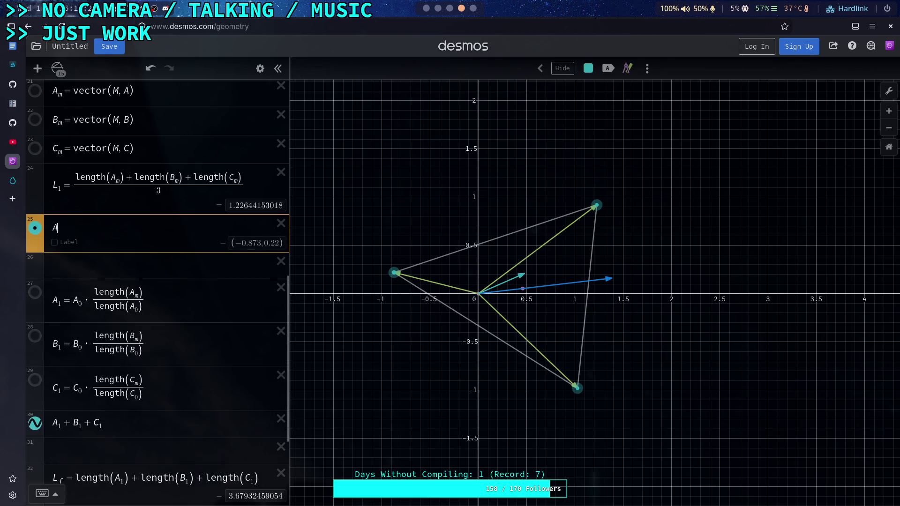
key("Left")
key("Left")
key("Left")
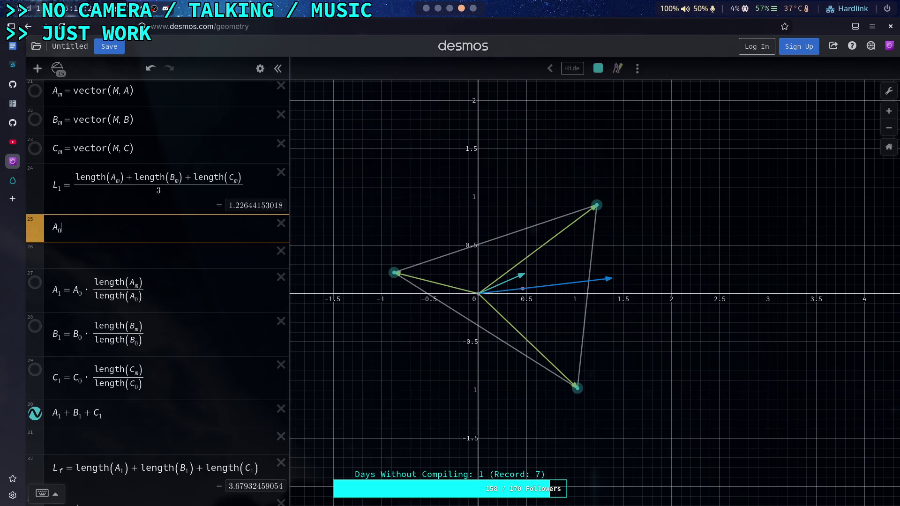
key("Right")
key("Right")
key("Right")
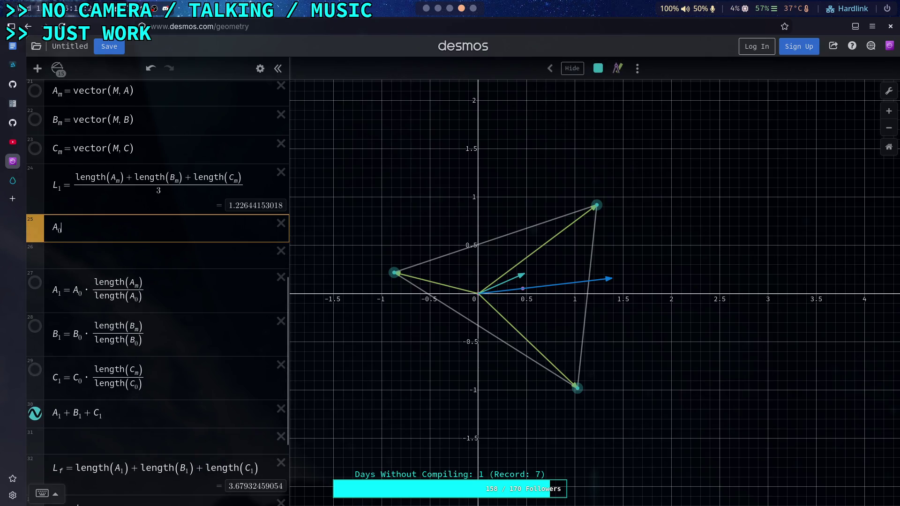
type("*A")
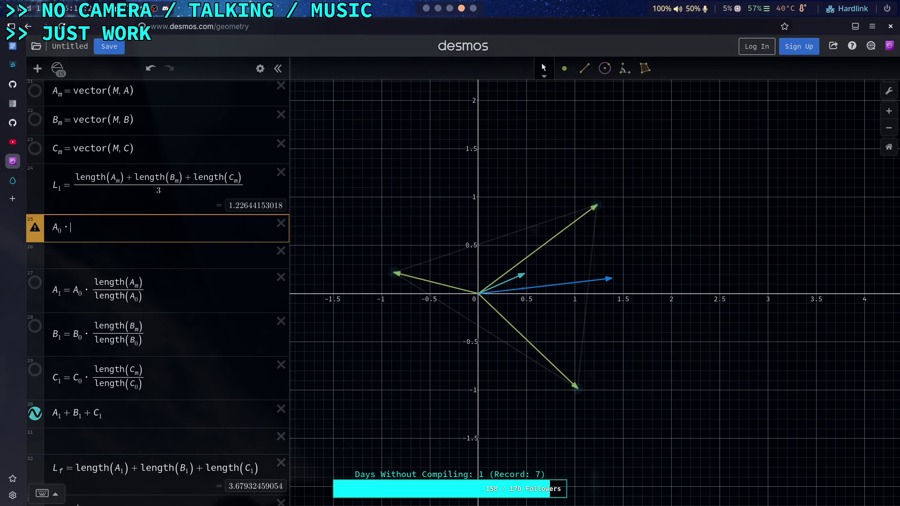
type("_m")
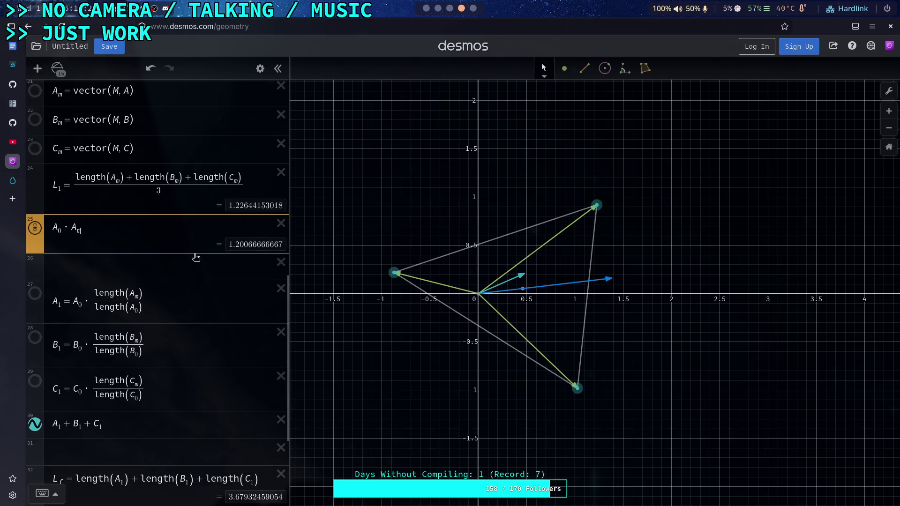
left_click(58, 230)
key("BackSpace")
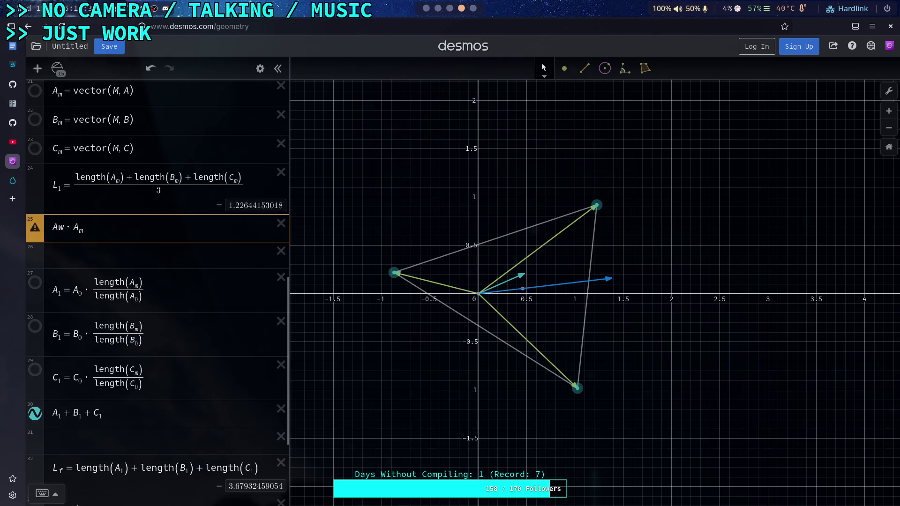
type("_m")
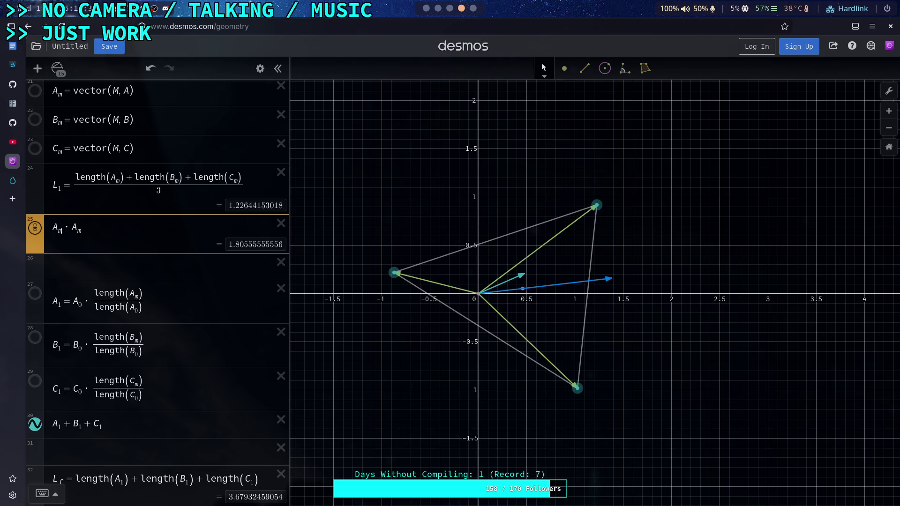
key("BackSpace")
type("0")
Step: Select the length-ratio fraction in A1's formula
scroll(124, 289, "up", 2)
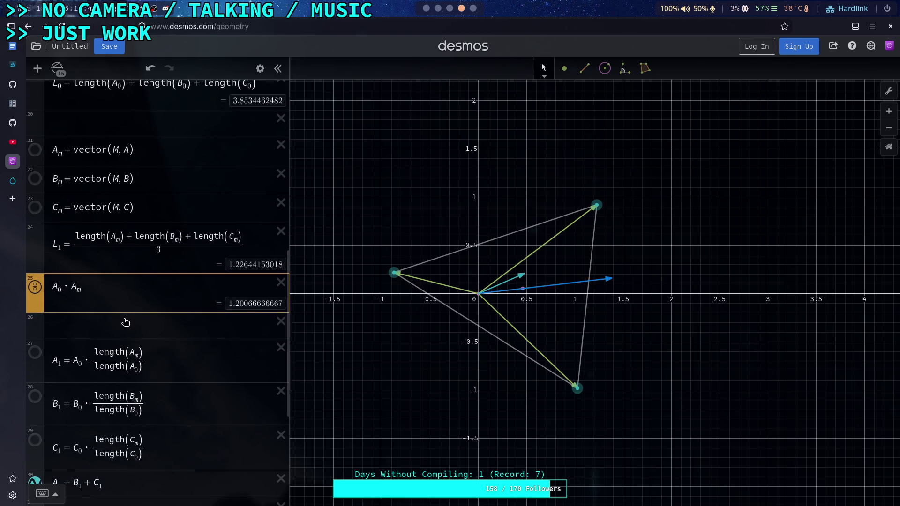
left_click(126, 287)
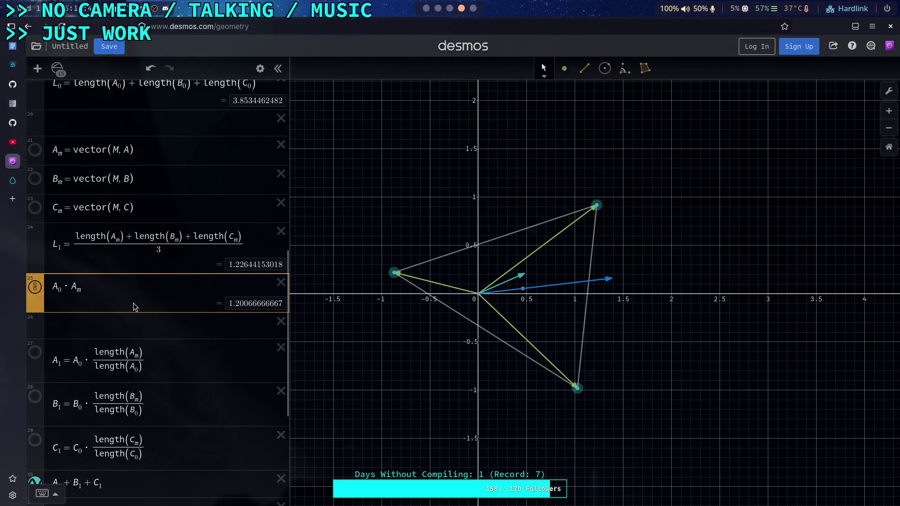
scroll(134, 305, "down", 4)
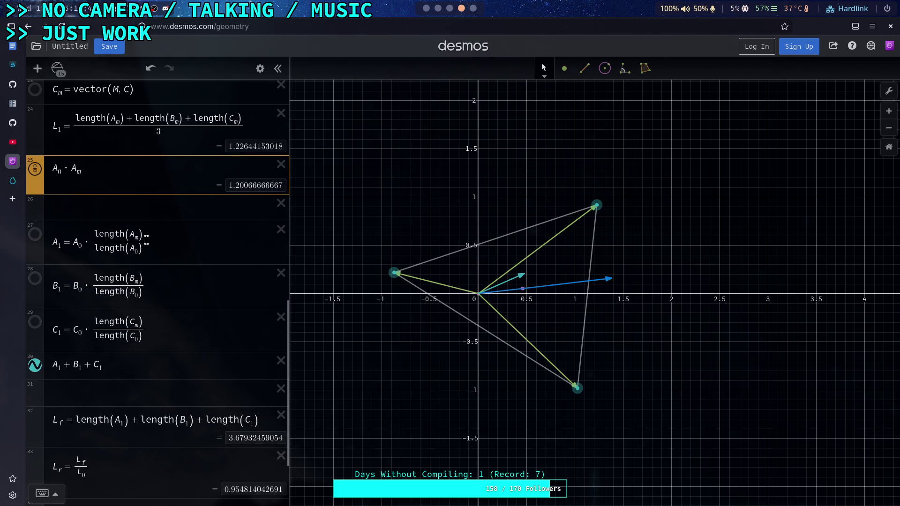
left_click_drag(145, 240, 167, 261)
scroll(175, 282, "up", 2)
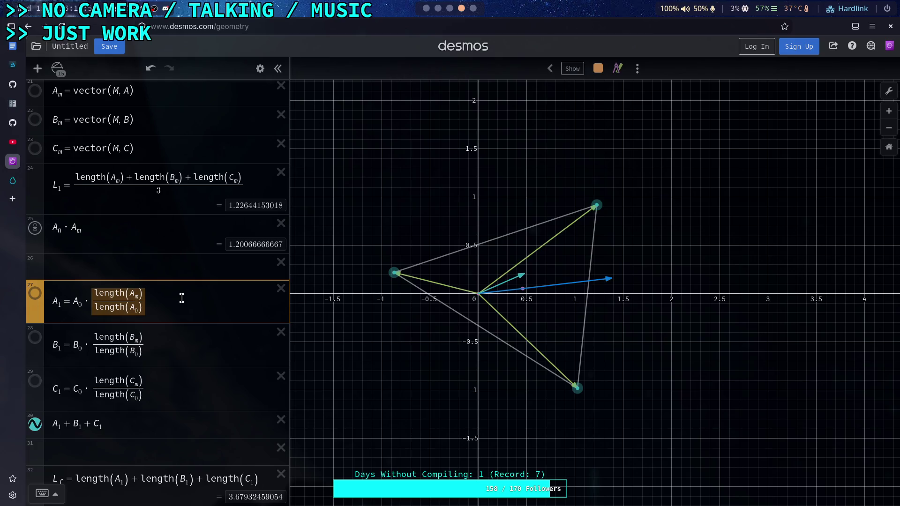
key("BackSpace")
type("(A")
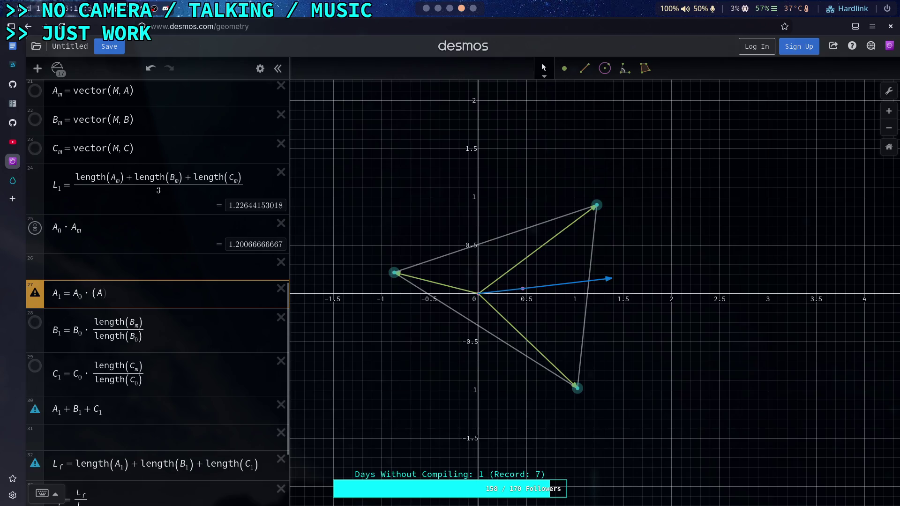
type("_0")
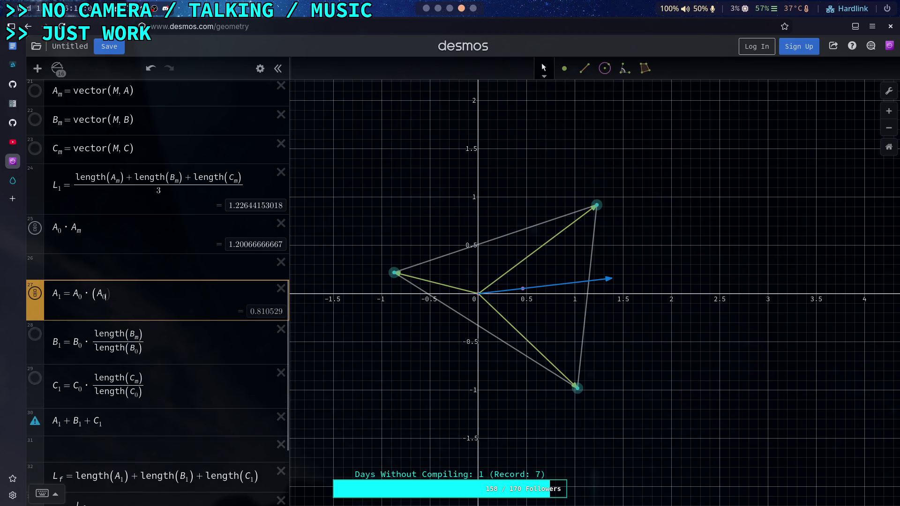
type("*A")
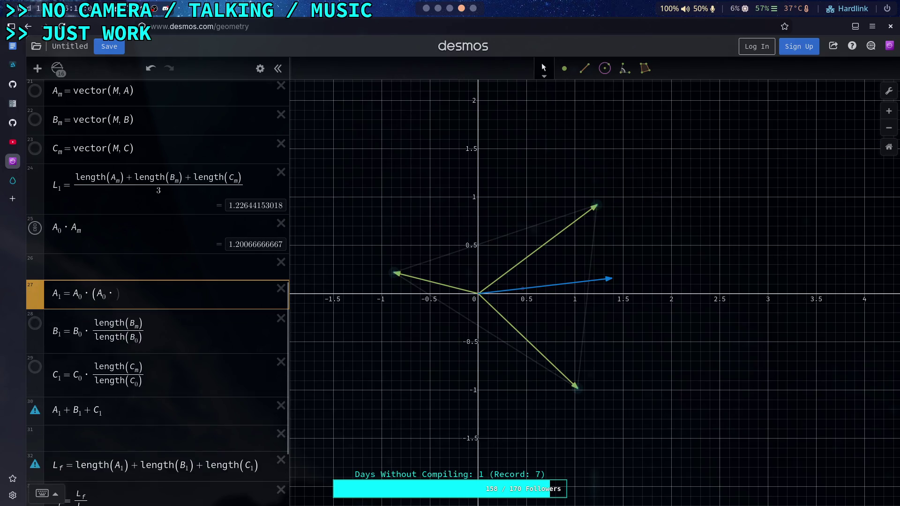
type("_m(")
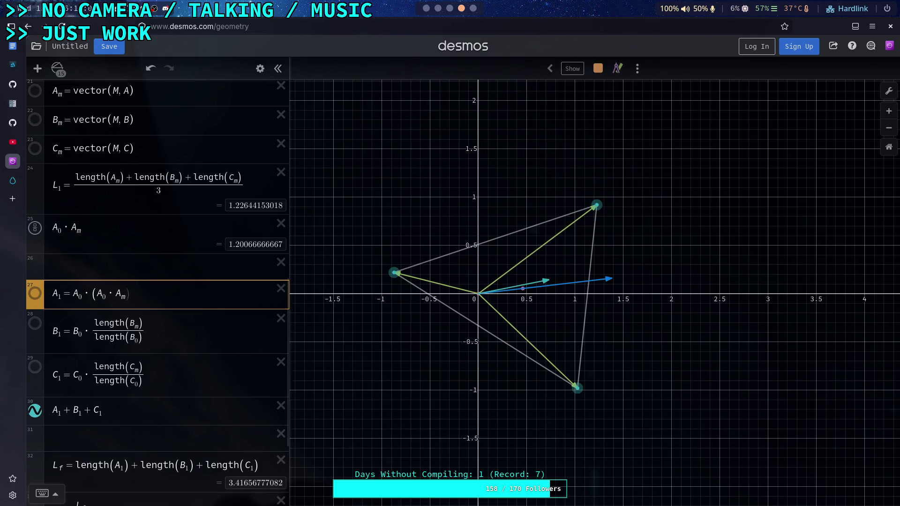
key("BackSpace")
type(")")
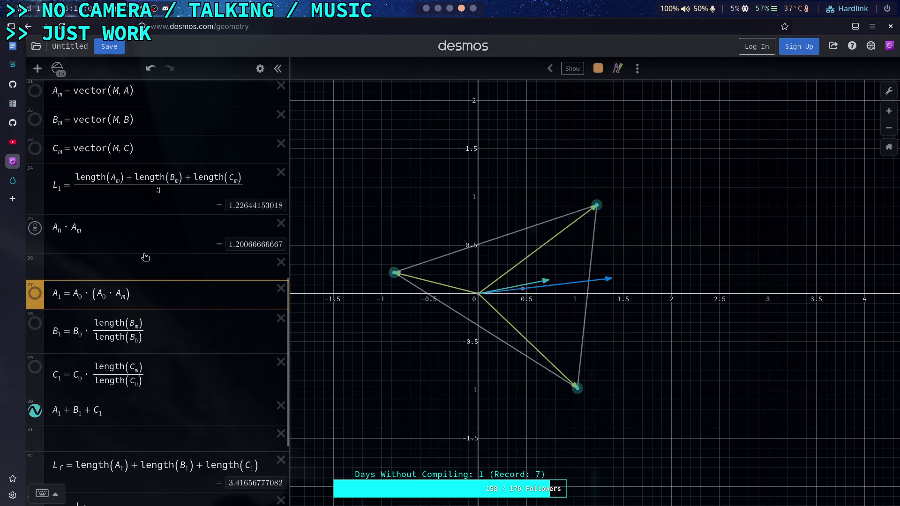
left_click(109, 231)
left_click(35, 295)
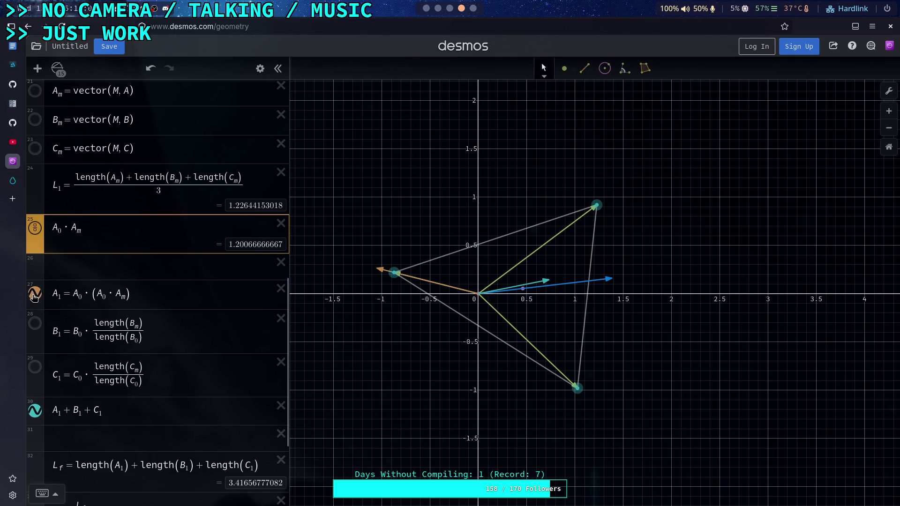
left_click(35, 295)
scroll(144, 333, "down", 1)
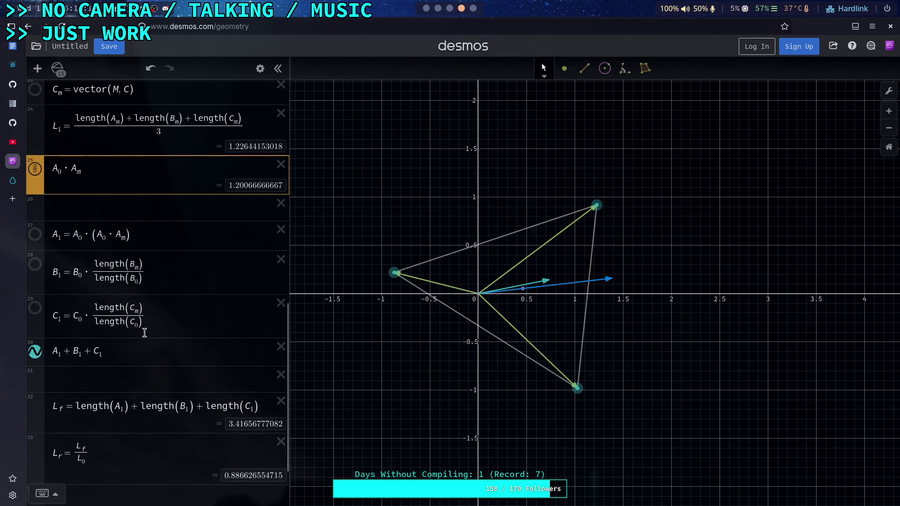
scroll(145, 333, "down", 1)
scroll(147, 329, "up", 1)
left_click(92, 275)
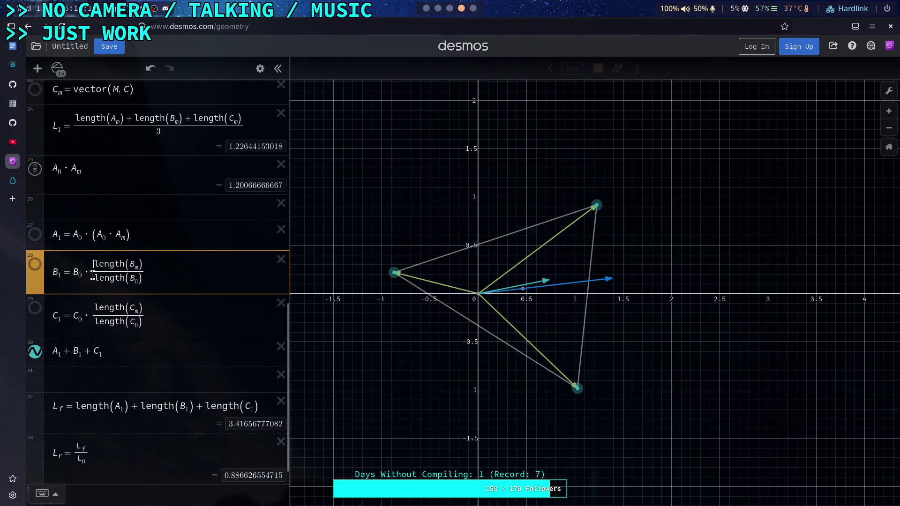
Step: Replace B1's length(B_m)/length(B_0) ratio with an empty bracket, leaving B1 = B_0 · ( )
left_click_drag(93, 276, 123, 275)
key("BackSpace")
type("(")
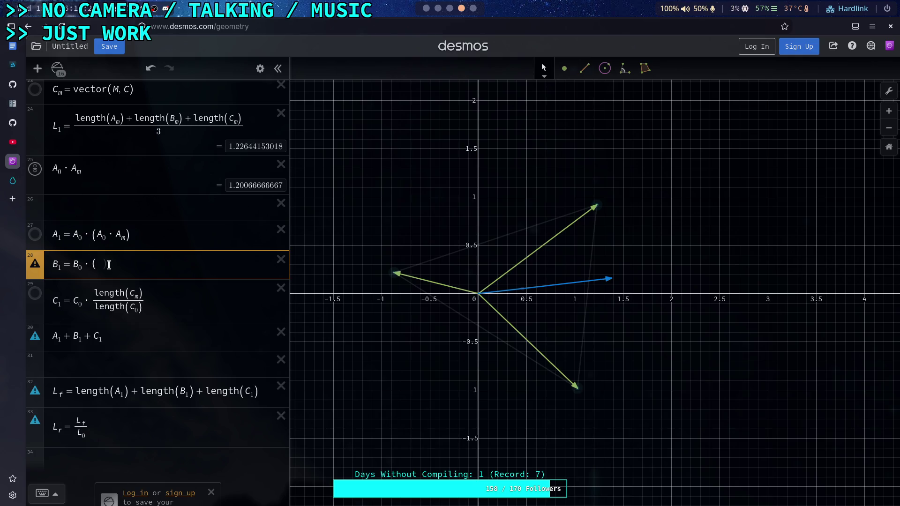
left_click(120, 240)
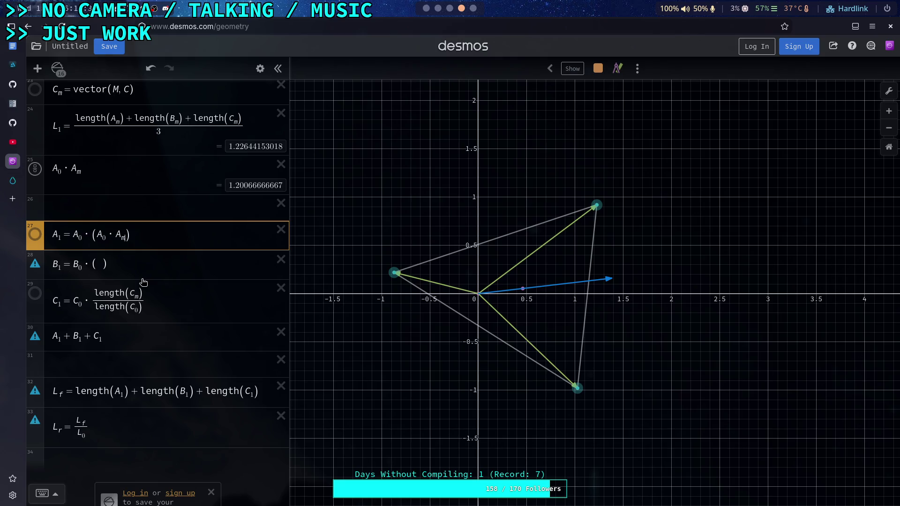
scroll(161, 305, "up", 1)
Step: Rewrite A1 as A_0 − A_0 · (A_0 · A_m)
left_click(87, 294)
key("BackSpace")
key("ctrl+z")
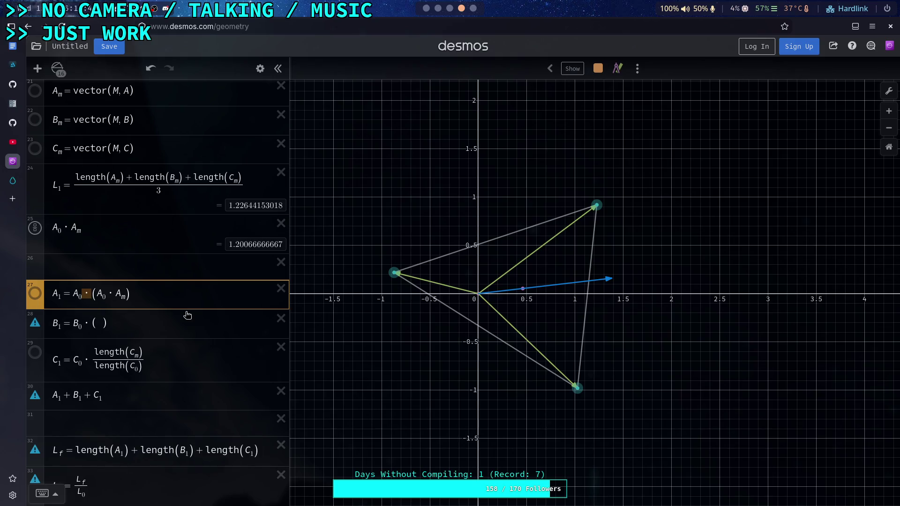
type("-")
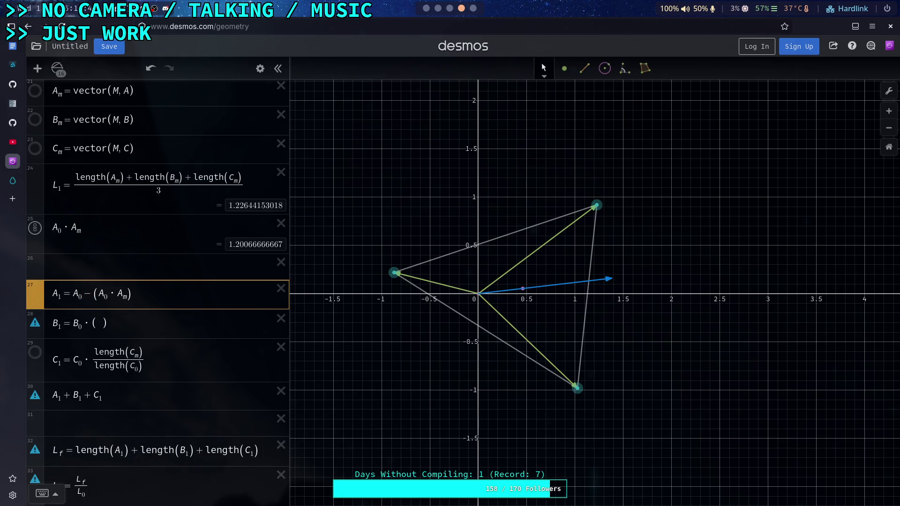
type("A_0")
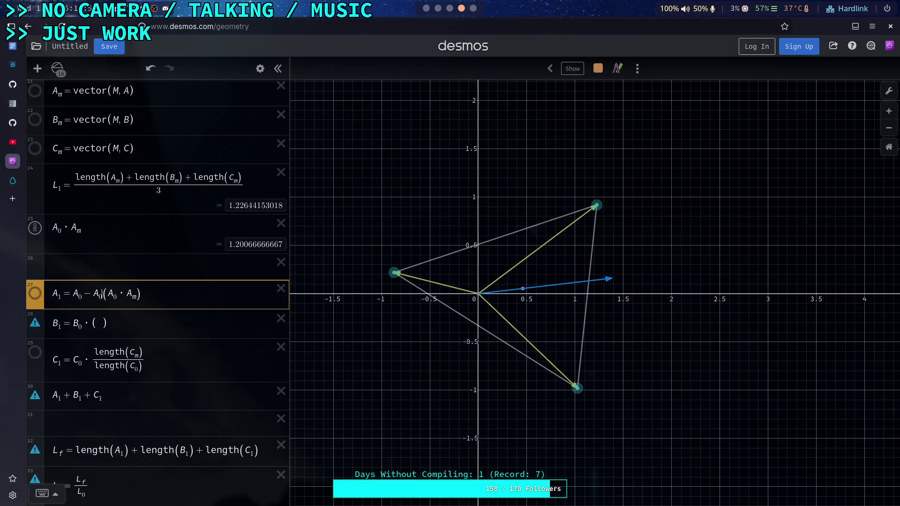
type("*")
scroll(52, 176, "up", 5)
left_click(52, 176)
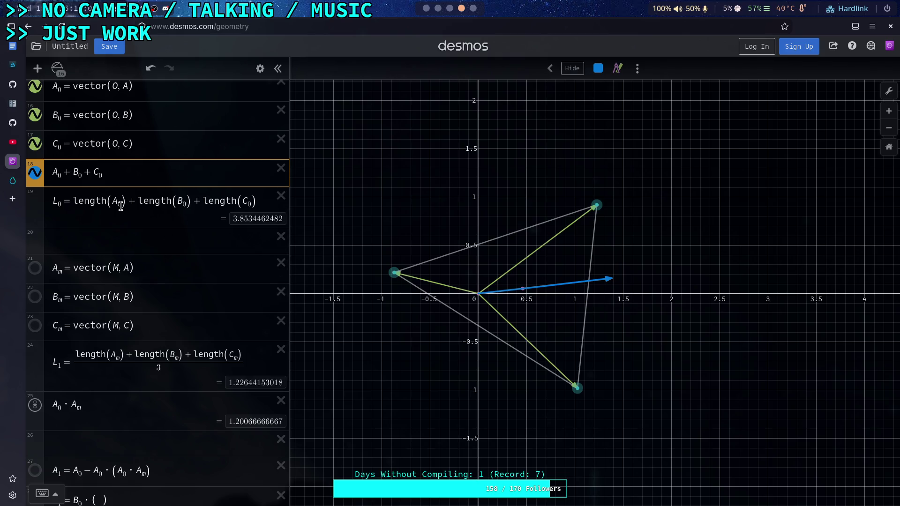
Step: Name the A0 + B0 + C0 sum T and change A1 to A_0 − A_0 · (A_0 · T)
type("T=")
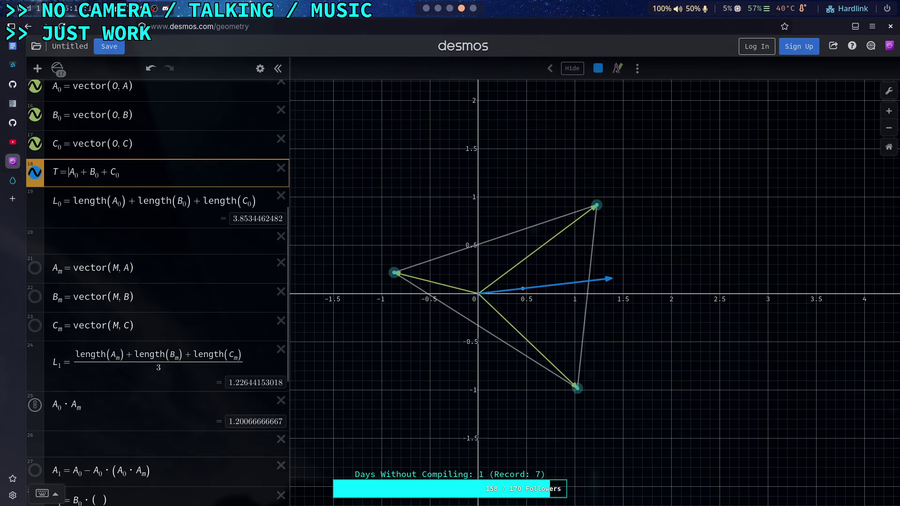
scroll(133, 370, "down", 1)
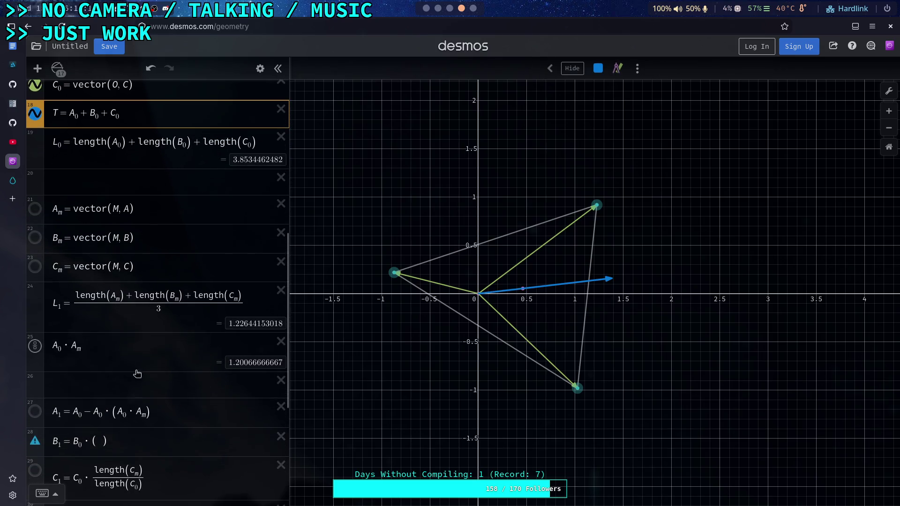
left_click(144, 412)
key("BackSpace")
type("T")
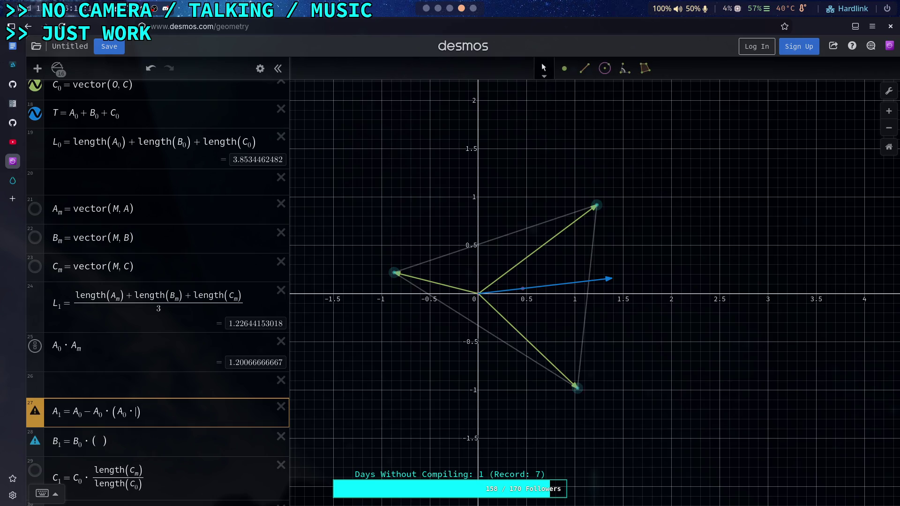
scroll(35, 294, "down", 3)
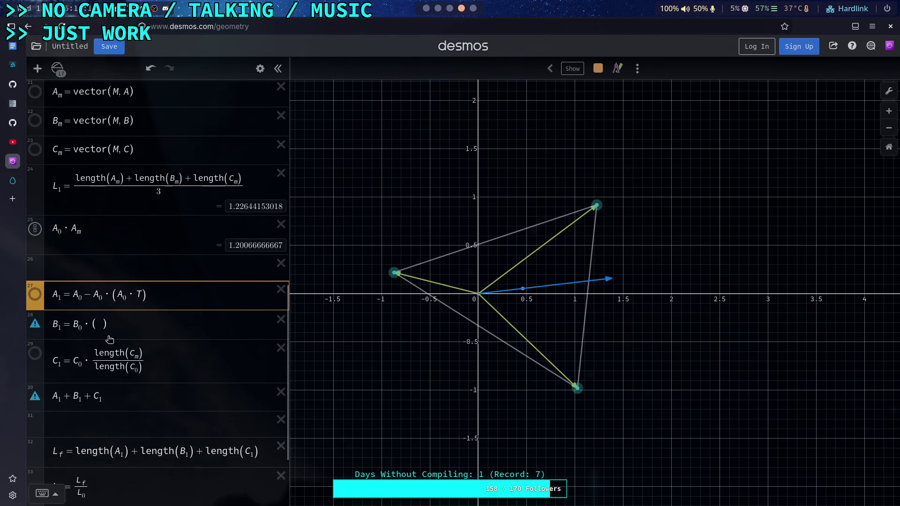
left_click(35, 294)
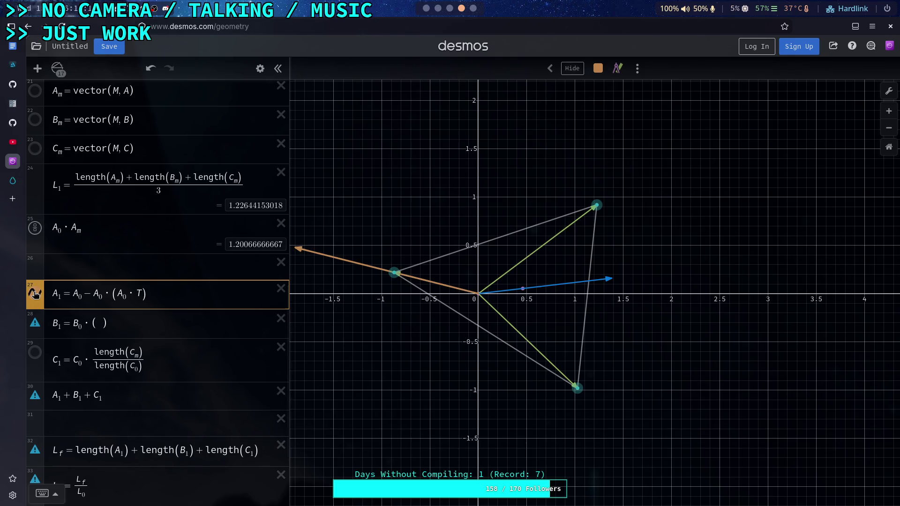
left_click(35, 294)
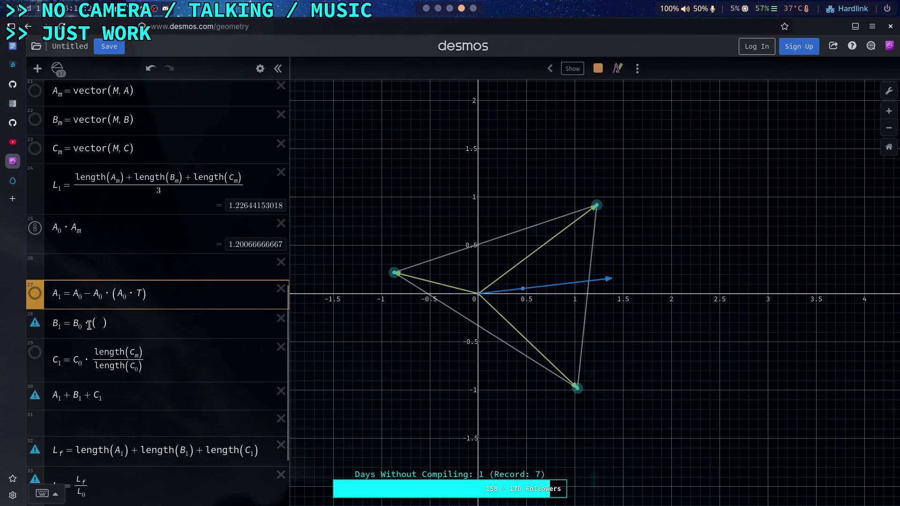
left_click(101, 325)
Step: Make B1 = B_0 · (B_0 · T) and show its vector, giving L_f 5.95693196535 and L_r 1.54587130108
key("BackSpace")
type("-B")
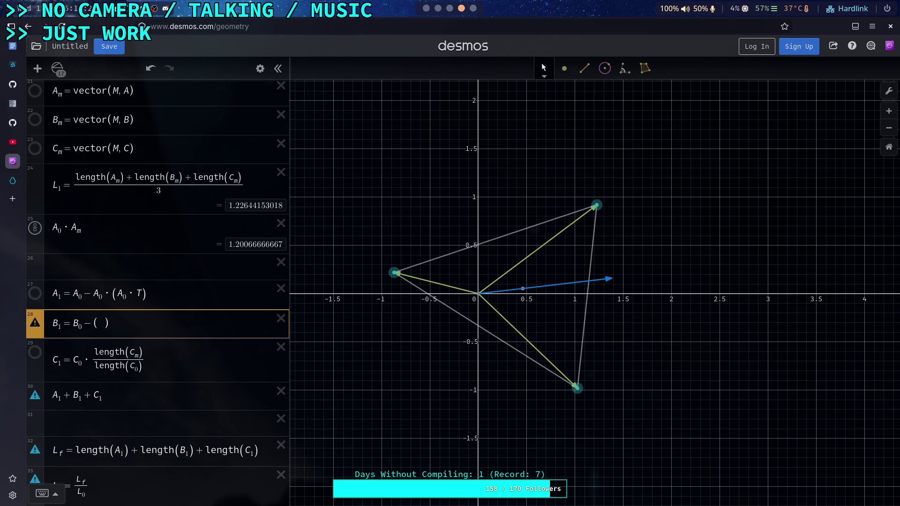
type("0")
type("*")
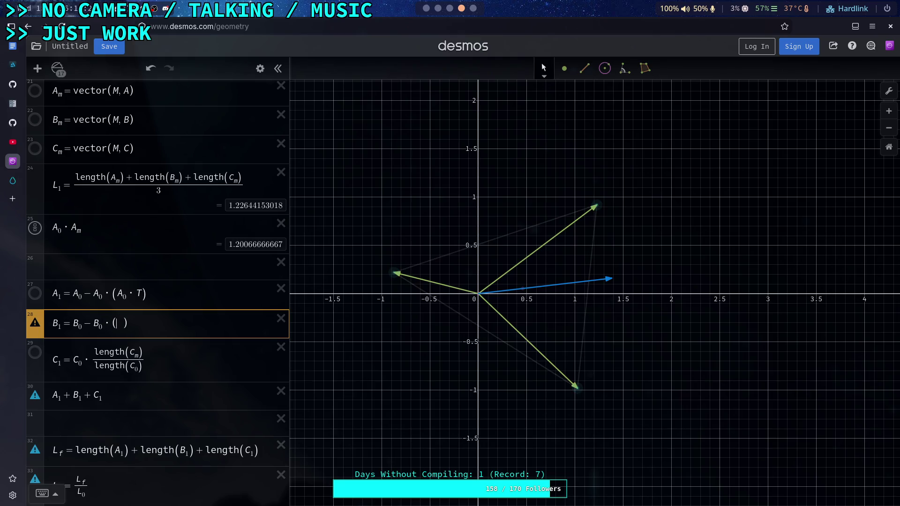
type("B0")
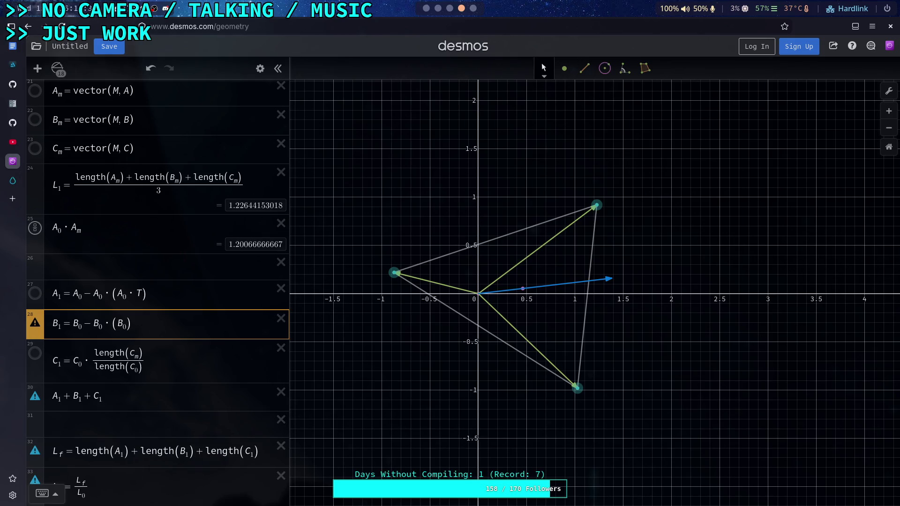
type("*T")
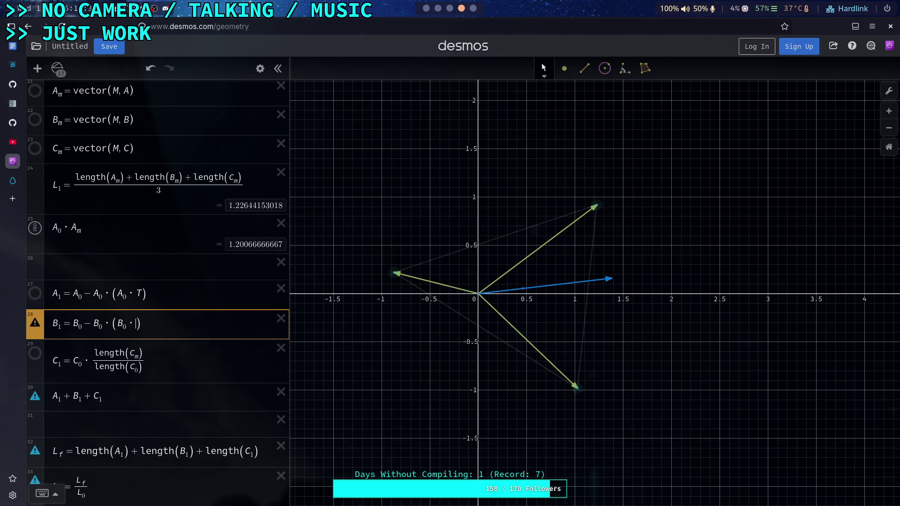
left_click(101, 295)
left_click(35, 324)
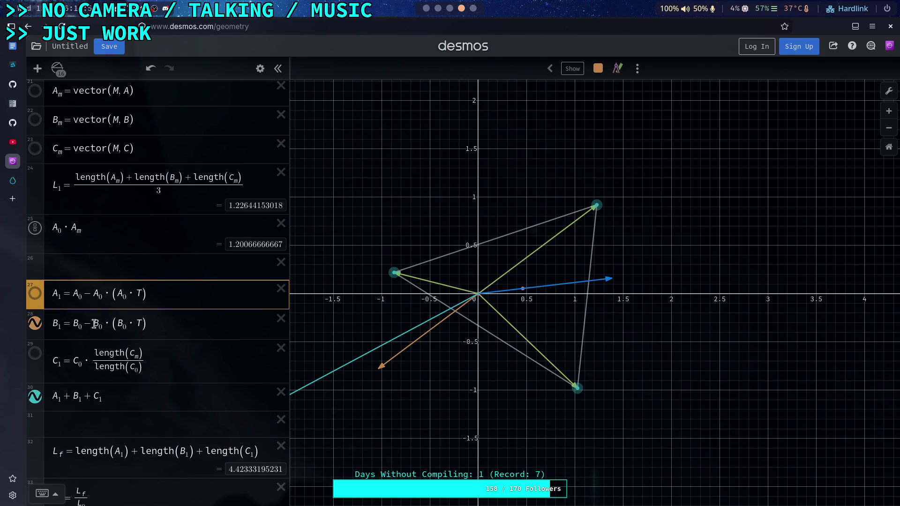
left_click(91, 325)
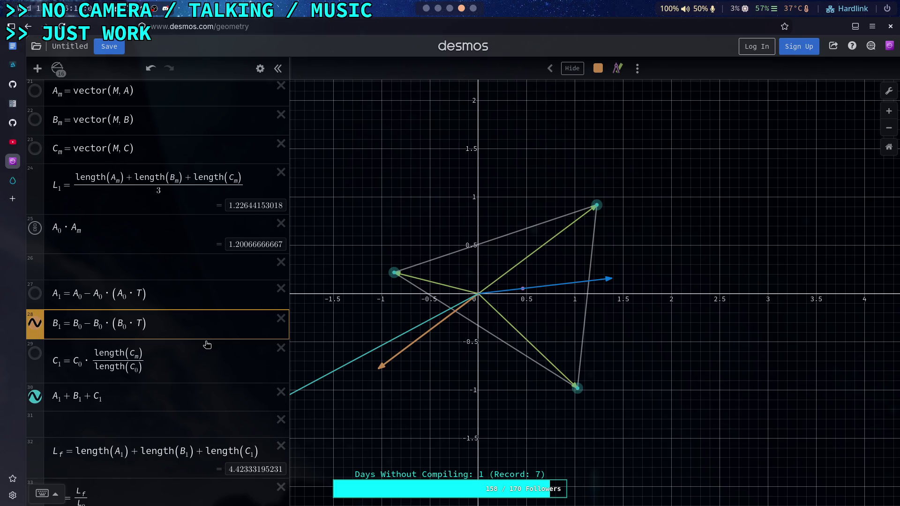
key("BackSpace")
key("BackSpace")
key("BackSpace")
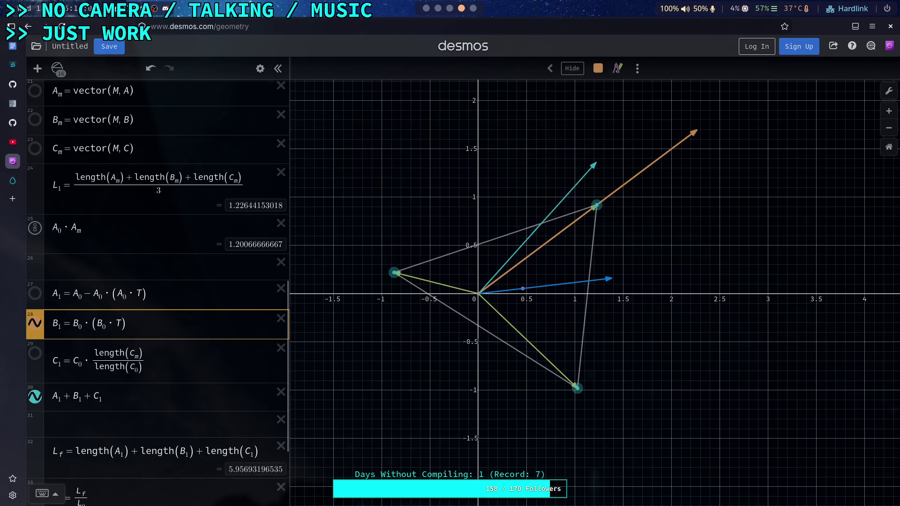
key("Left")
key("Left")
key("Left")
left_click(35, 323)
left_click(35, 323)
scroll(152, 319, "down", 2)
left_click(93, 236)
left_click(89, 265)
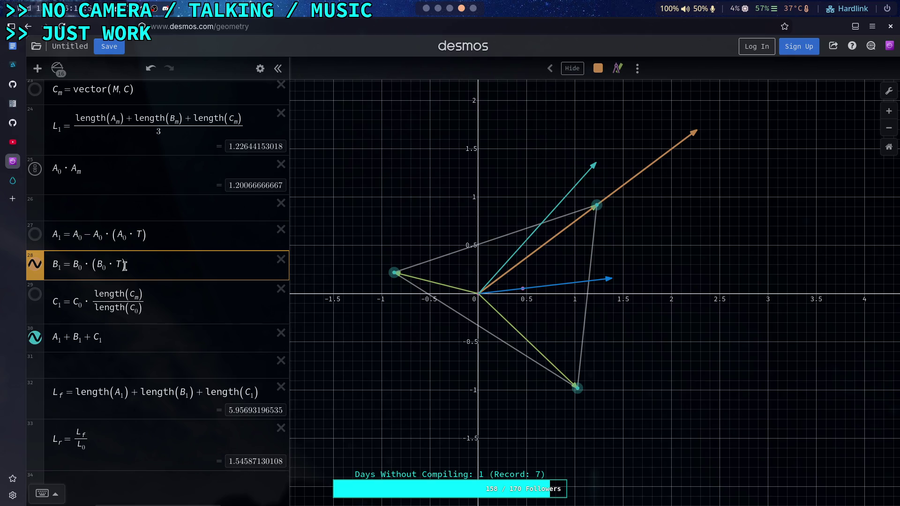
Step: Divide B1's expression by length(B_0), then hide and re-show the shortened B1 vector
type("/")
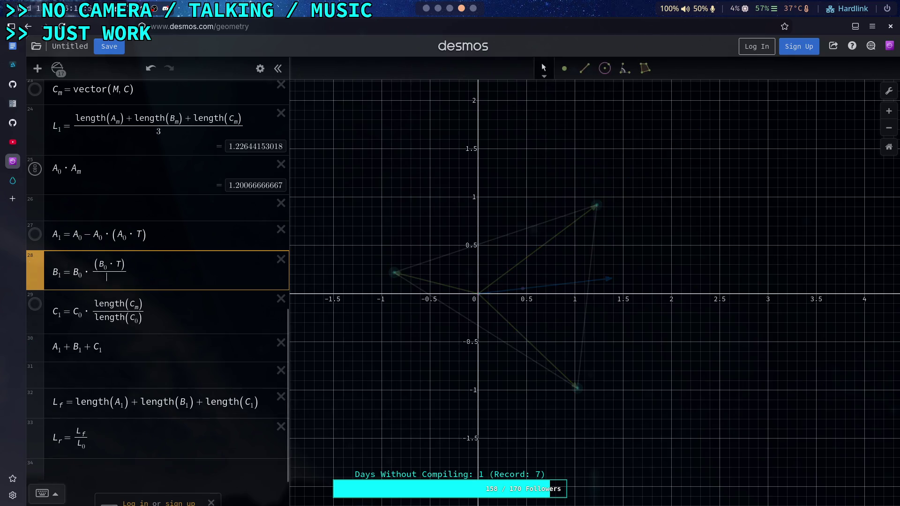
type("length(B_0")
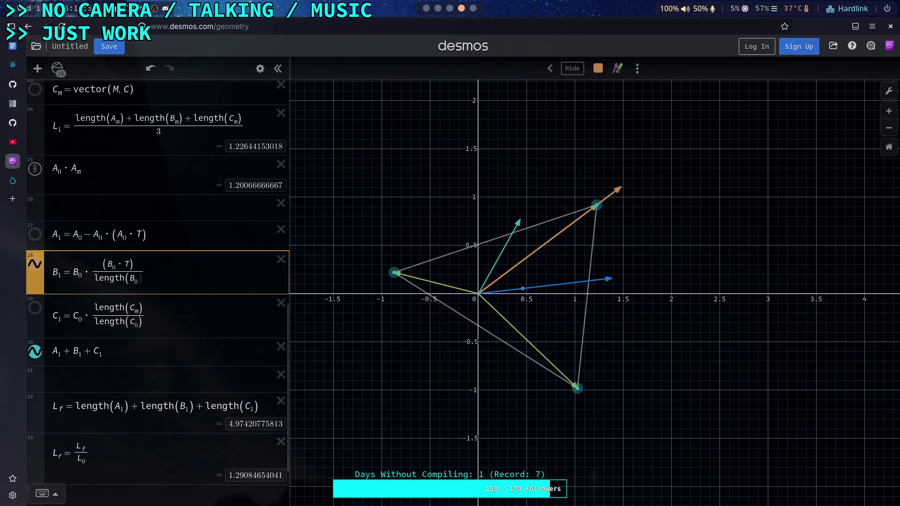
type(")")
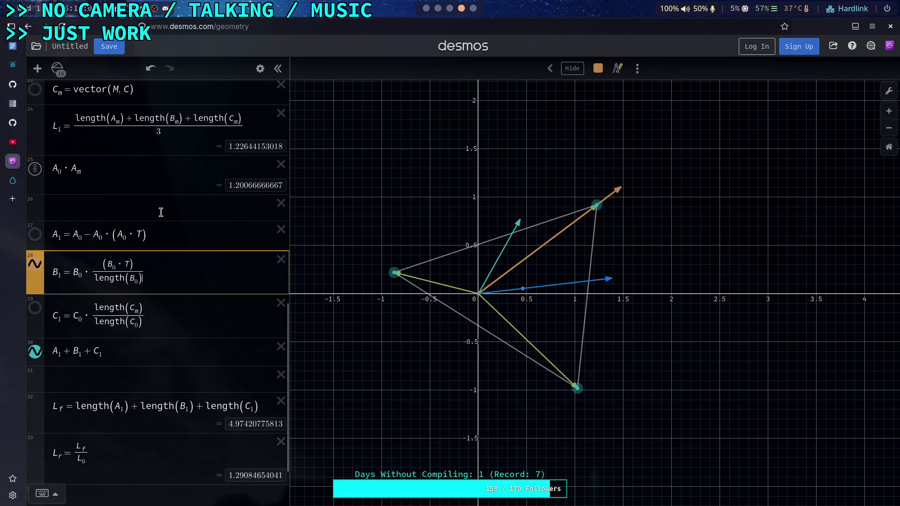
left_click(120, 232)
left_click(39, 271)
left_click(38, 271)
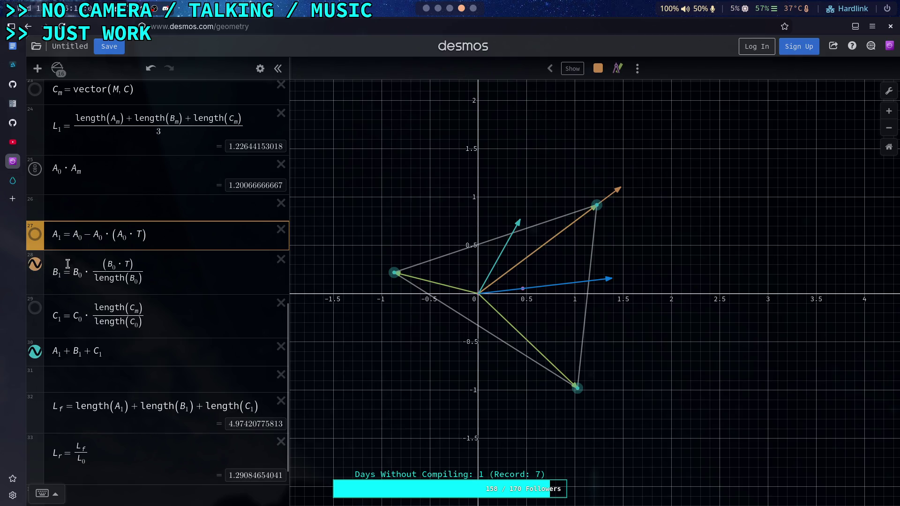
left_click(131, 282)
left_click(110, 263)
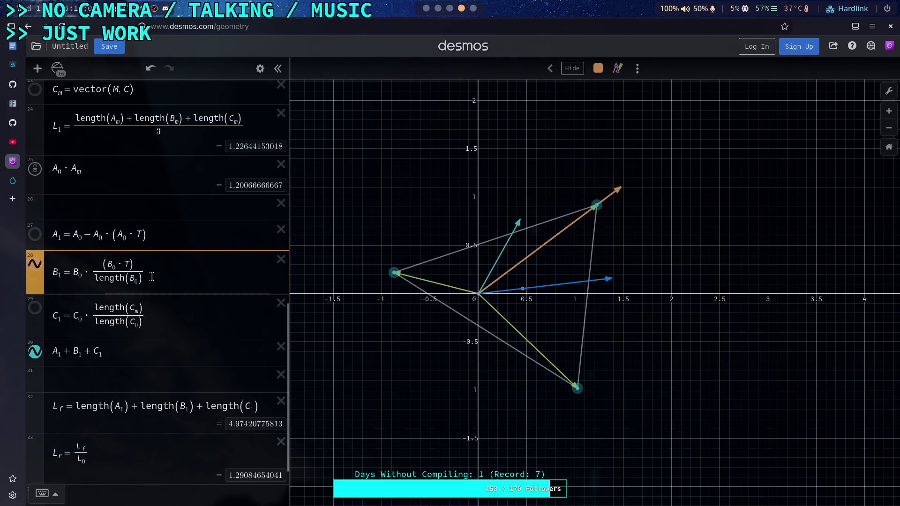